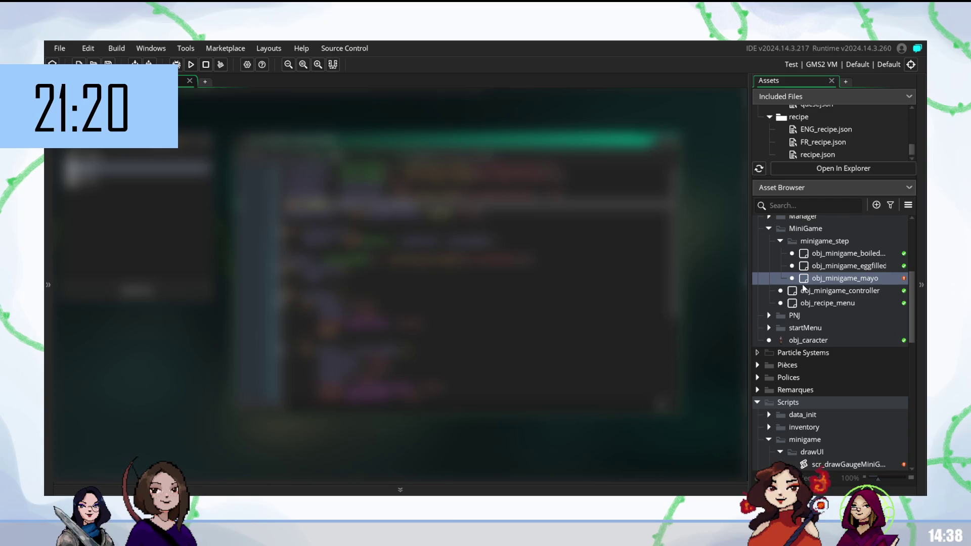
- Insert a new line in the obj_minigame_mayo code, then select scr_drawGaugeMiniGame in the assets
{"action": "scroll", "coordinate": [480, 279], "scroll_direction": "down", "scroll_amount": 3}
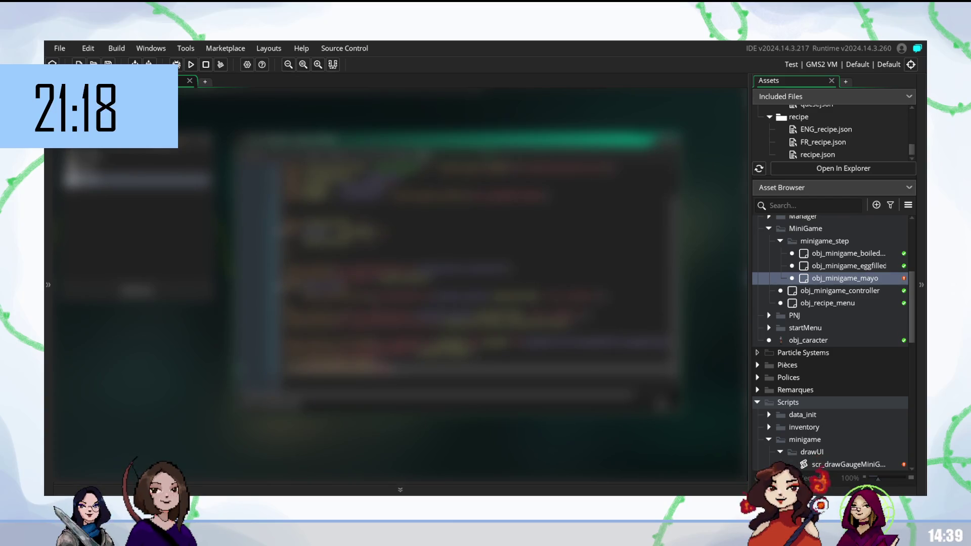
{"action": "scroll", "coordinate": [475, 283], "scroll_direction": "up", "scroll_amount": 3}
{"action": "key", "text": "Return"}
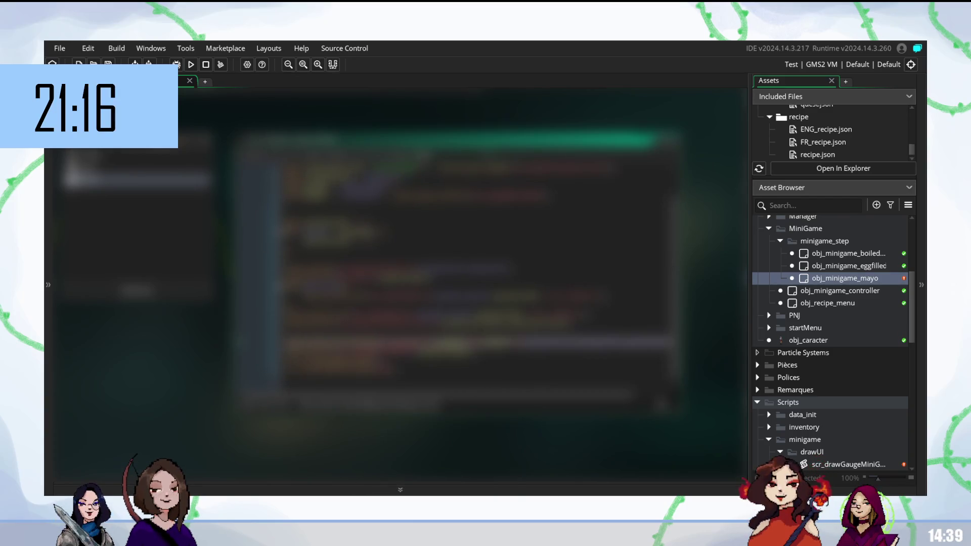
{"action": "left_click", "coordinate": [385, 355]}
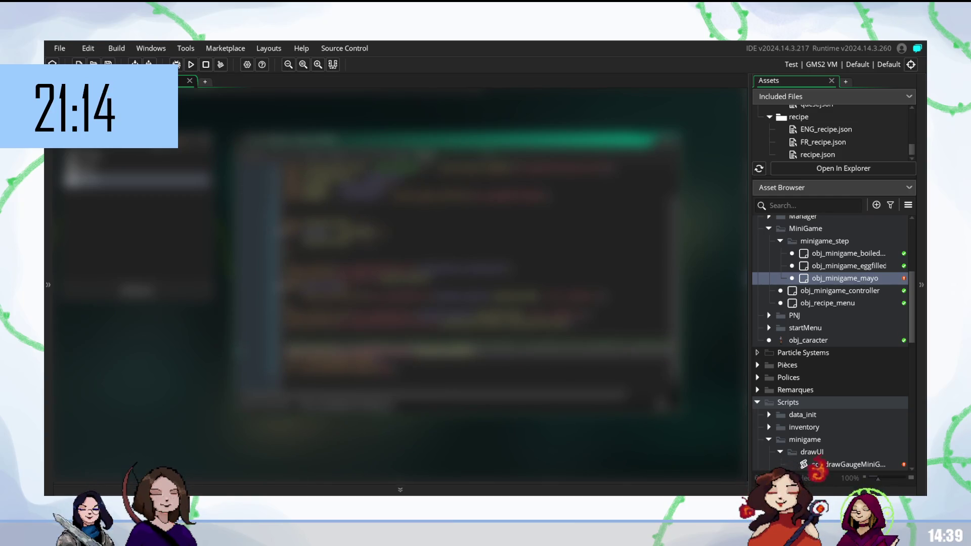
{"action": "scroll", "coordinate": [476, 279], "scroll_direction": "up", "scroll_amount": 3}
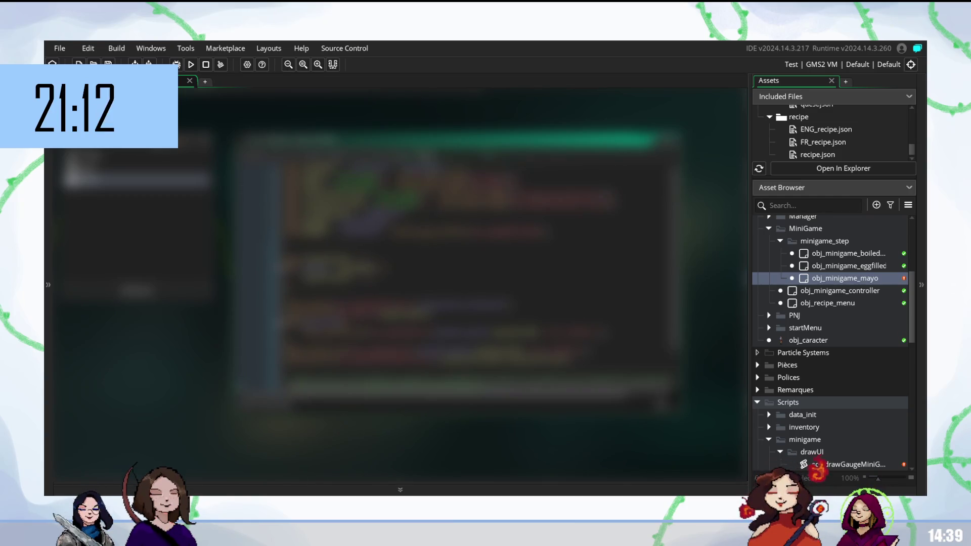
{"action": "left_click", "coordinate": [385, 204]}
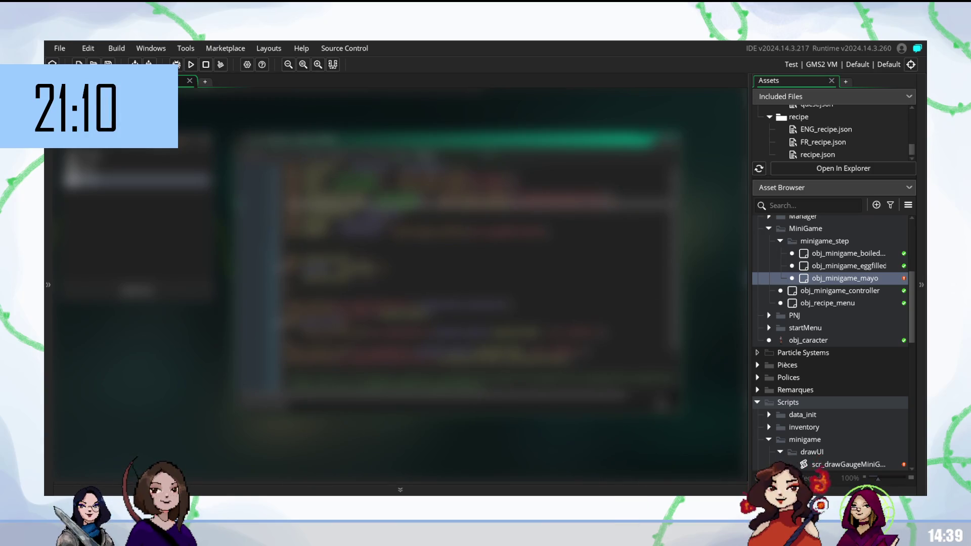
{"action": "left_click", "coordinate": [385, 223]}
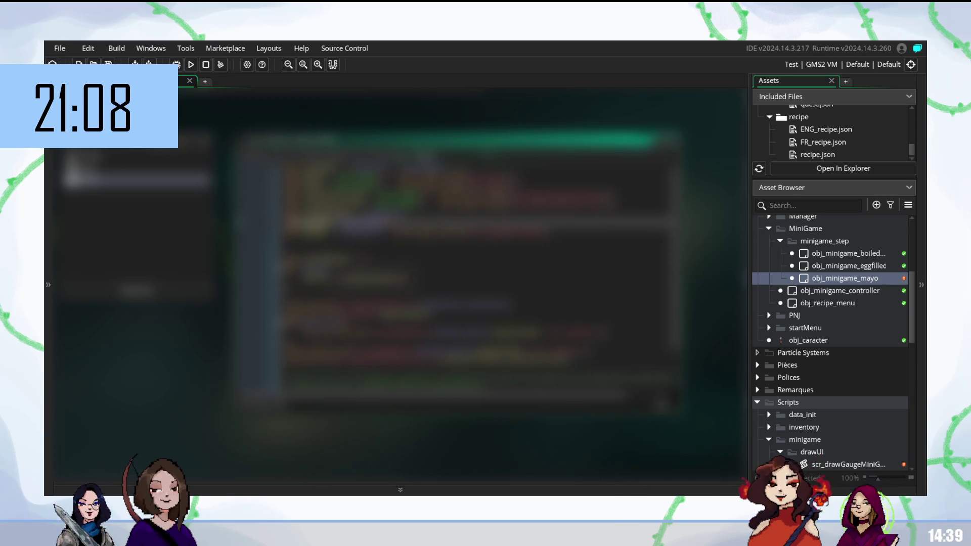
{"action": "left_click", "coordinate": [384, 235]}
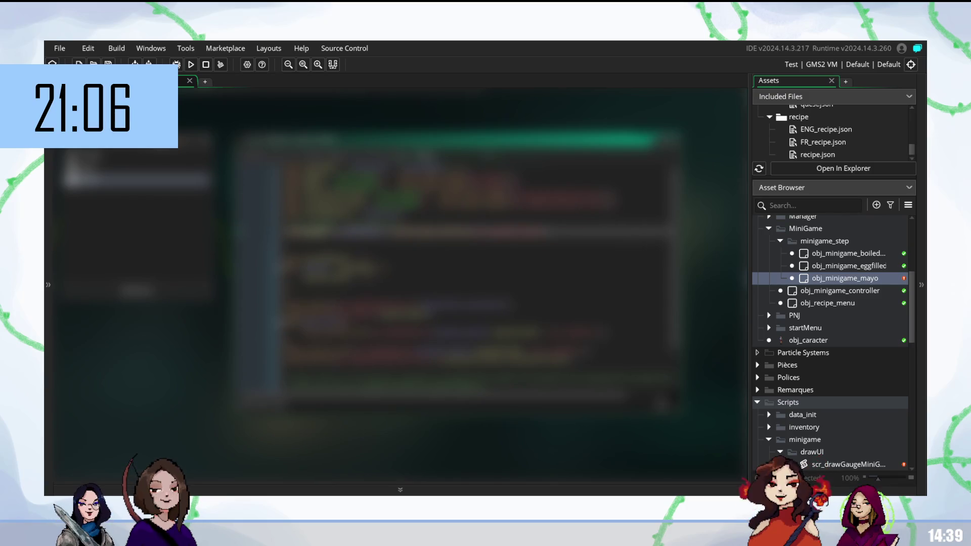
{"action": "left_click", "coordinate": [384, 267]}
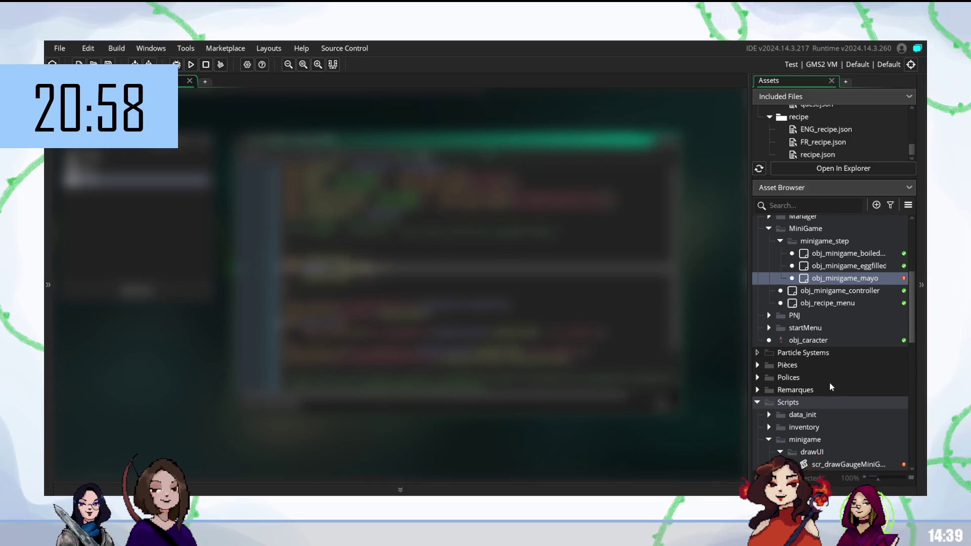
{"action": "scroll", "coordinate": [837, 397], "scroll_direction": "down", "scroll_amount": 3}
{"action": "left_click", "coordinate": [863, 410]}
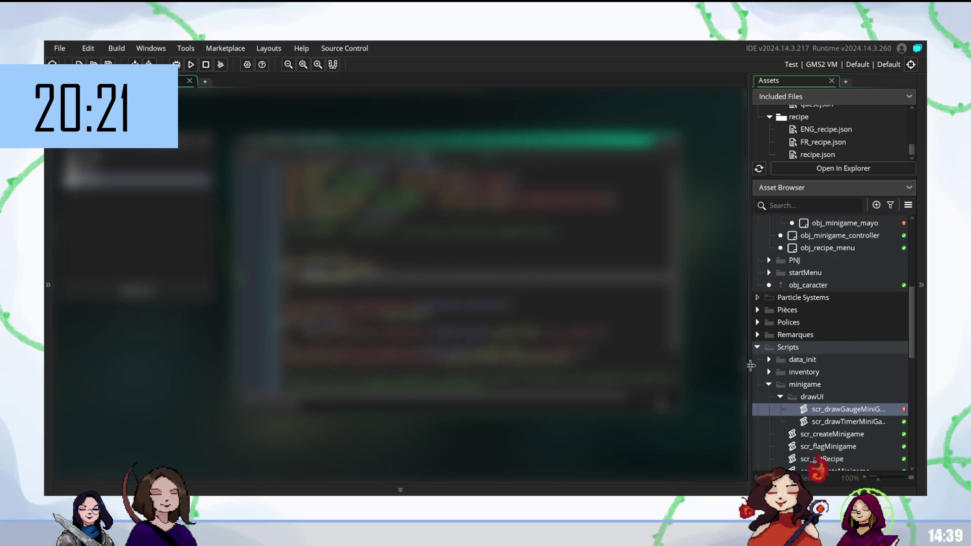
- Open scr_drawGaugeMiniGame from Scripts > minigame > drawUI in the code editor
{"action": "scroll", "coordinate": [860, 400], "scroll_direction": "down", "scroll_amount": 3}
{"action": "scroll", "coordinate": [860, 400], "scroll_direction": "up", "scroll_amount": 5}
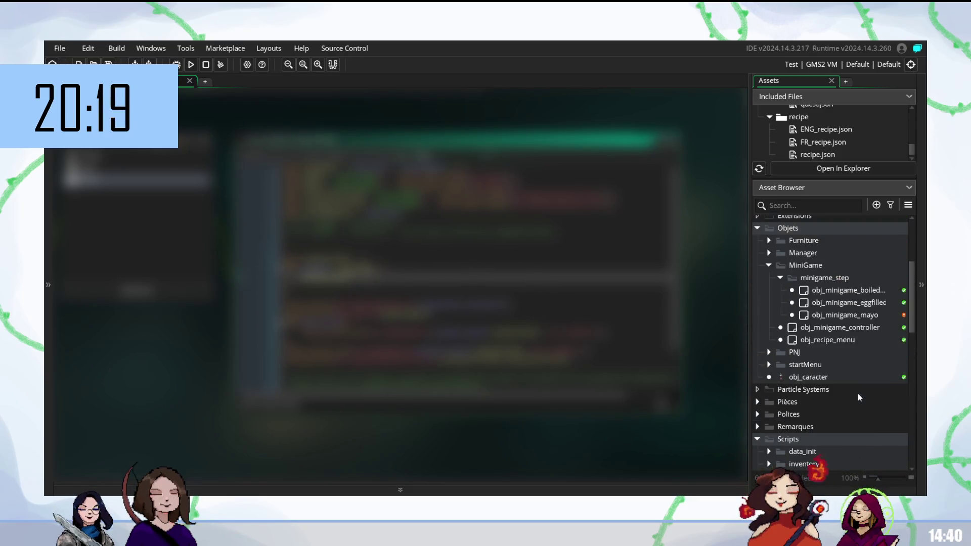
{"action": "scroll", "coordinate": [846, 304], "scroll_direction": "down", "scroll_amount": 7}
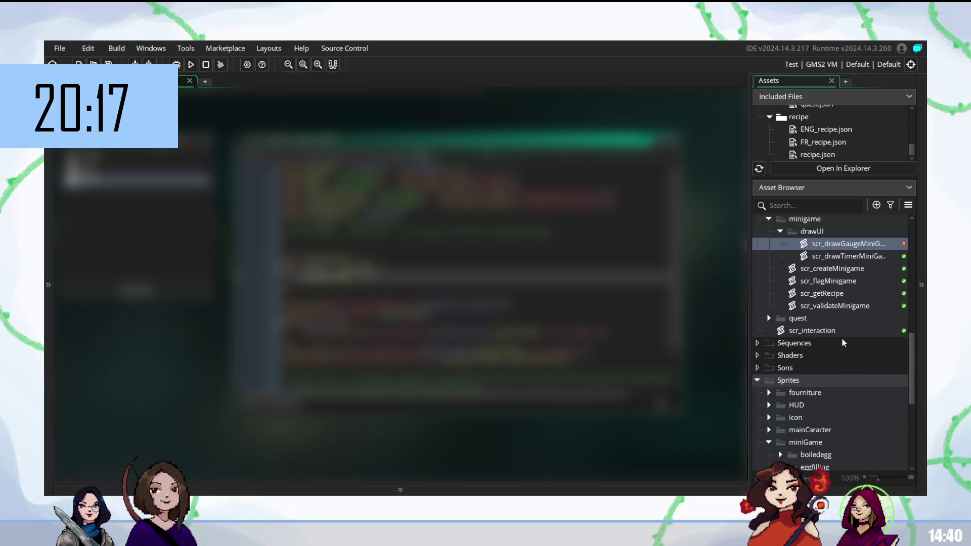
{"action": "scroll", "coordinate": [841, 338], "scroll_direction": "down", "scroll_amount": 3}
{"action": "scroll", "coordinate": [836, 378], "scroll_direction": "up", "scroll_amount": 6}
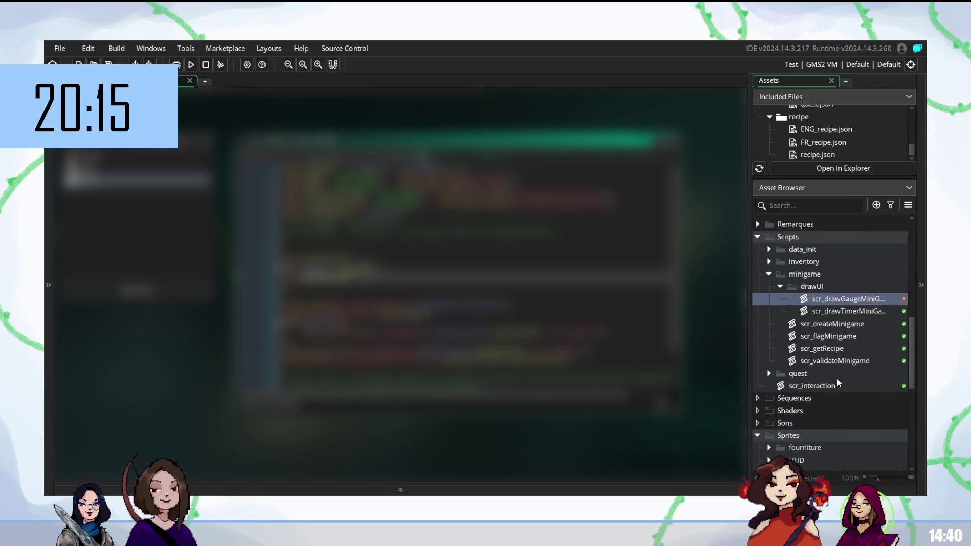
{"action": "double_click", "coordinate": [835, 338]}
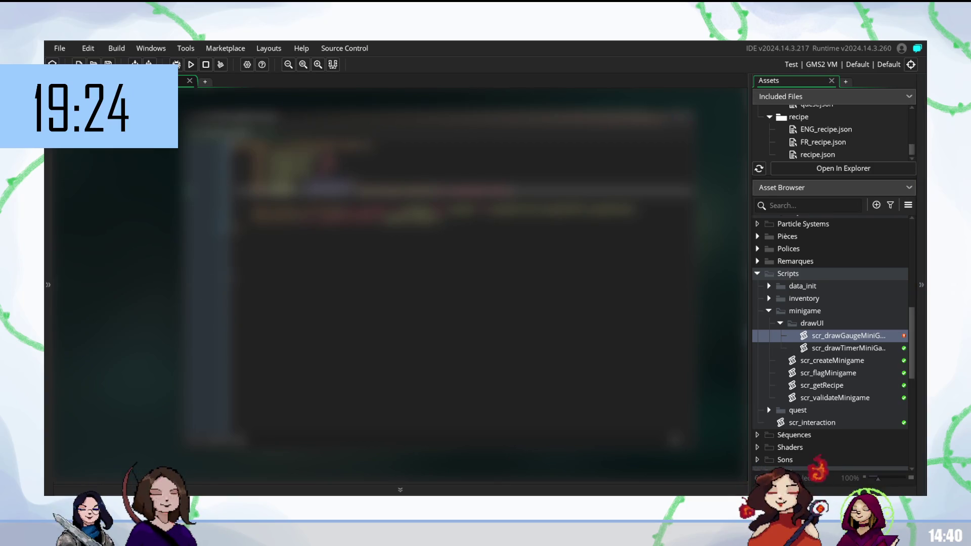
{"action": "left_click", "coordinate": [480, 117]}
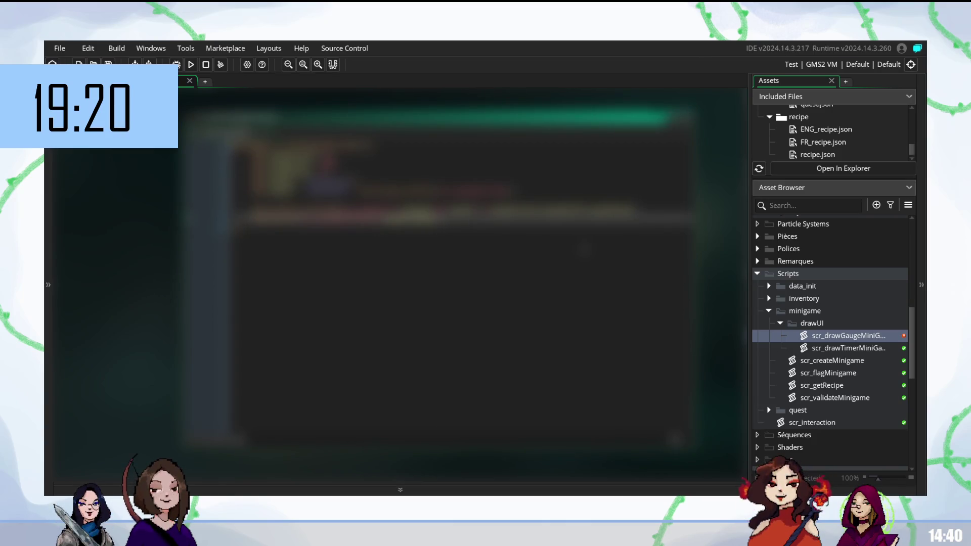
- Build and run the game with F5 to test the gauge drawing
{"action": "key", "text": "F5"}
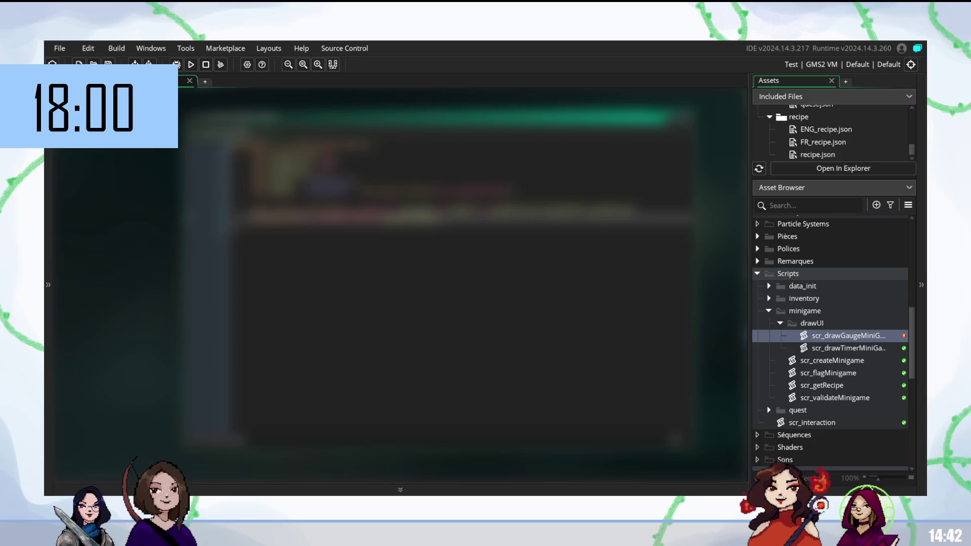
{"action": "left_click", "coordinate": [354, 172]}
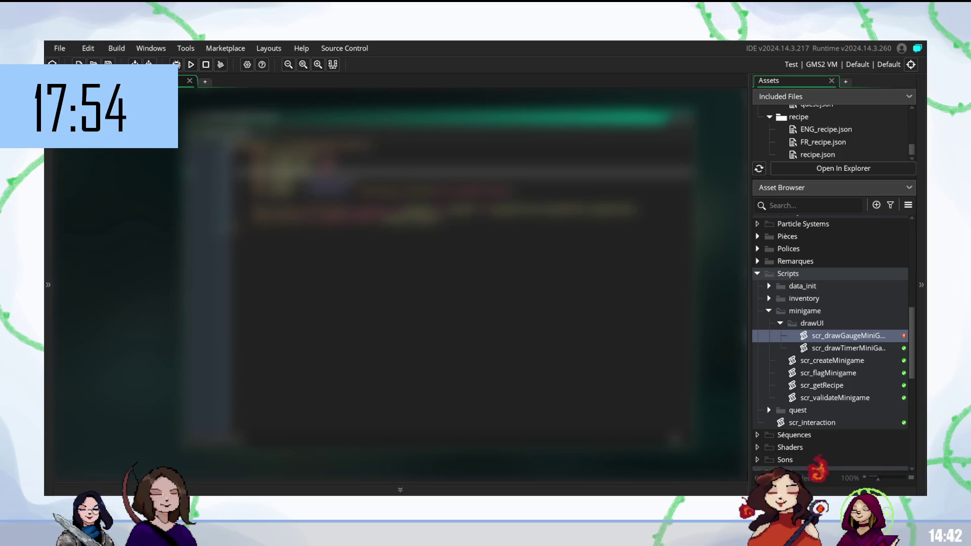
{"action": "left_click", "coordinate": [455, 152]}
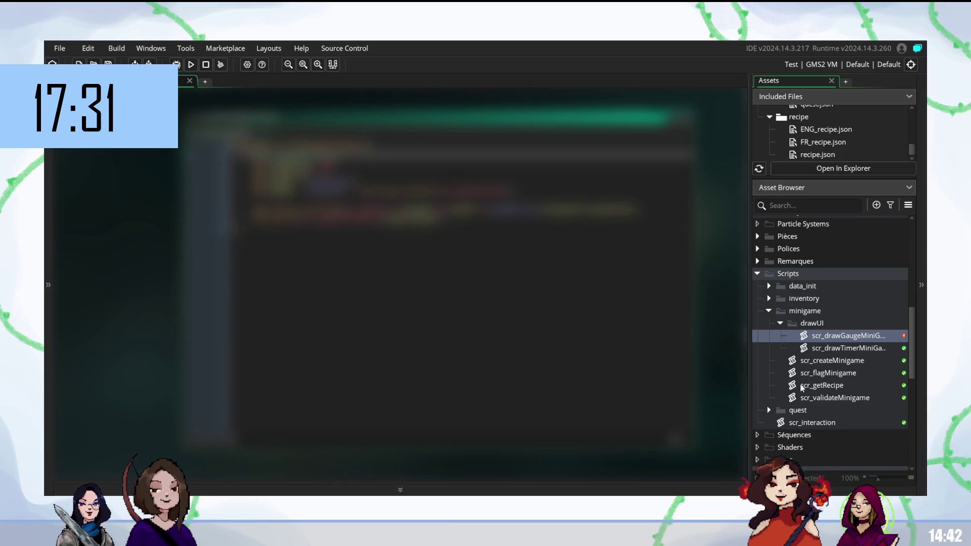
{"action": "scroll", "coordinate": [800, 384], "scroll_direction": "up", "scroll_amount": 5}
{"action": "scroll", "coordinate": [815, 304], "scroll_direction": "down", "scroll_amount": 5}
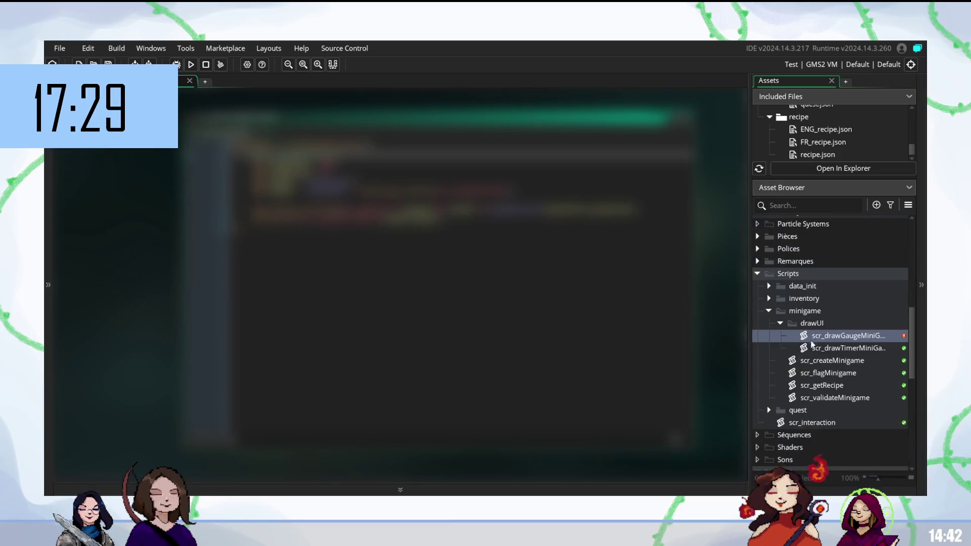
{"action": "scroll", "coordinate": [815, 347], "scroll_direction": "up", "scroll_amount": 5}
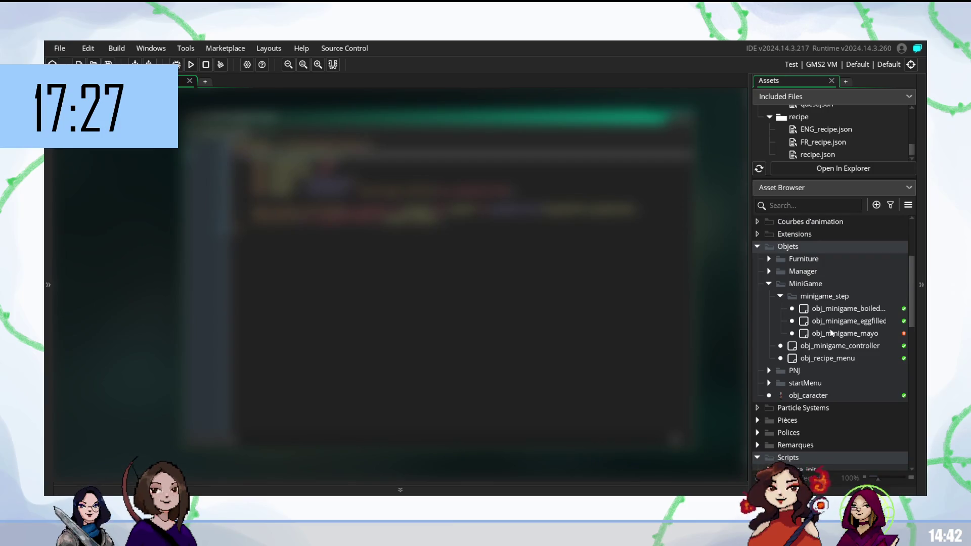
- Open the obj_minigame_mayo object's code and run the game again
{"action": "double_click", "coordinate": [831, 333]}
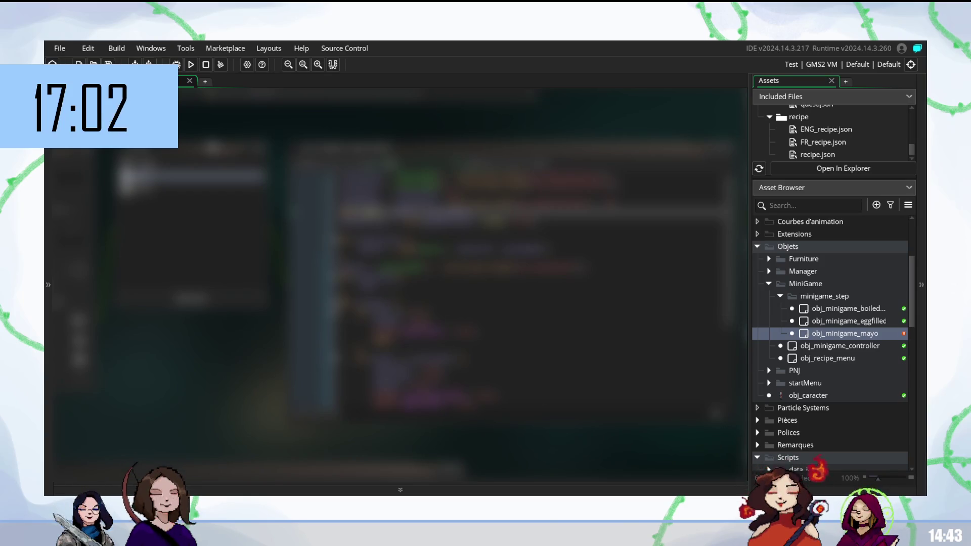
{"action": "key", "text": "F5"}
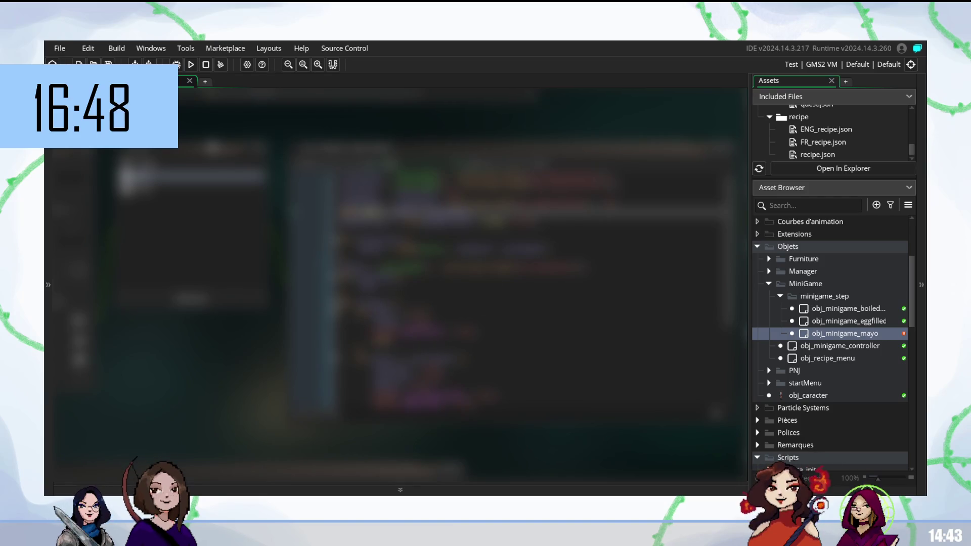
{"action": "scroll", "coordinate": [531, 284], "scroll_direction": "down", "scroll_amount": 1}
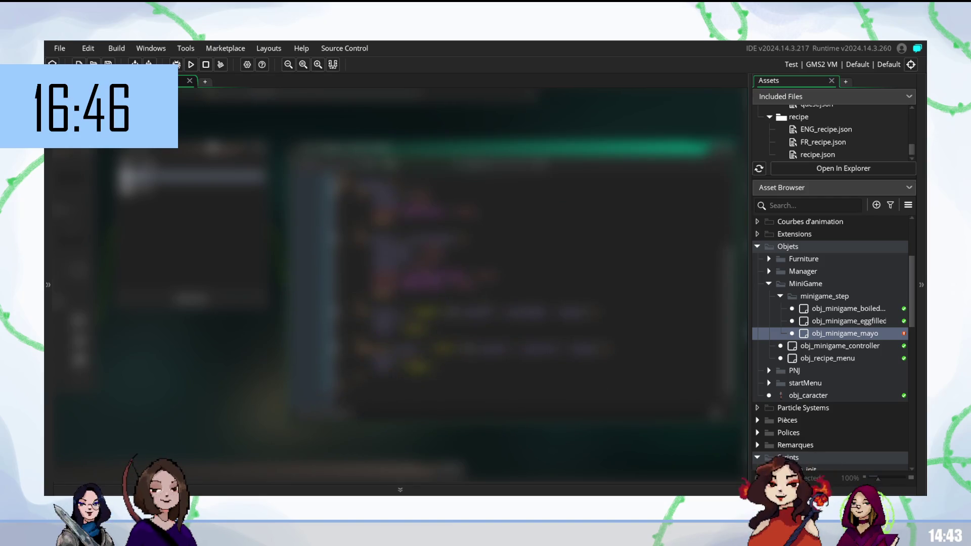
{"action": "scroll", "coordinate": [455, 283], "scroll_direction": "down", "scroll_amount": 3}
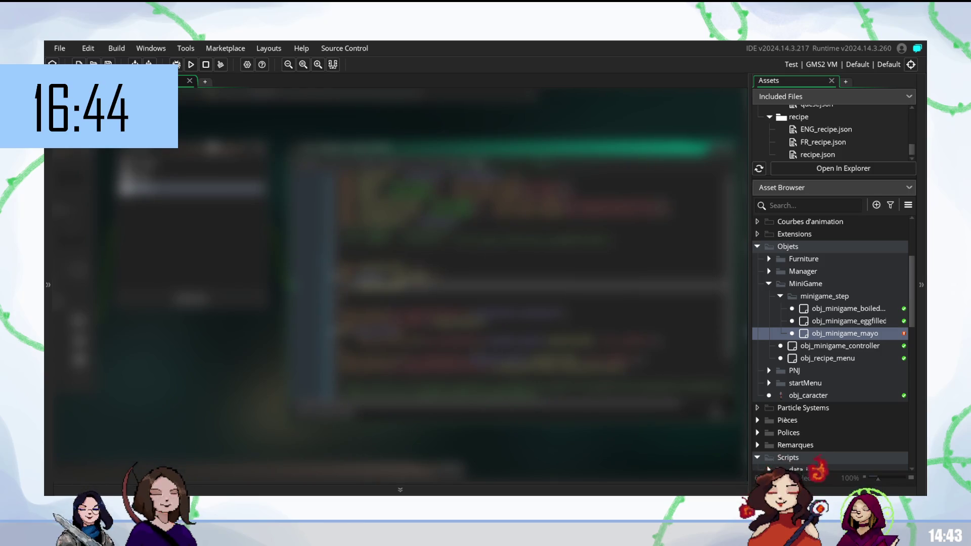
{"action": "scroll", "coordinate": [534, 277], "scroll_direction": "up", "scroll_amount": 1}
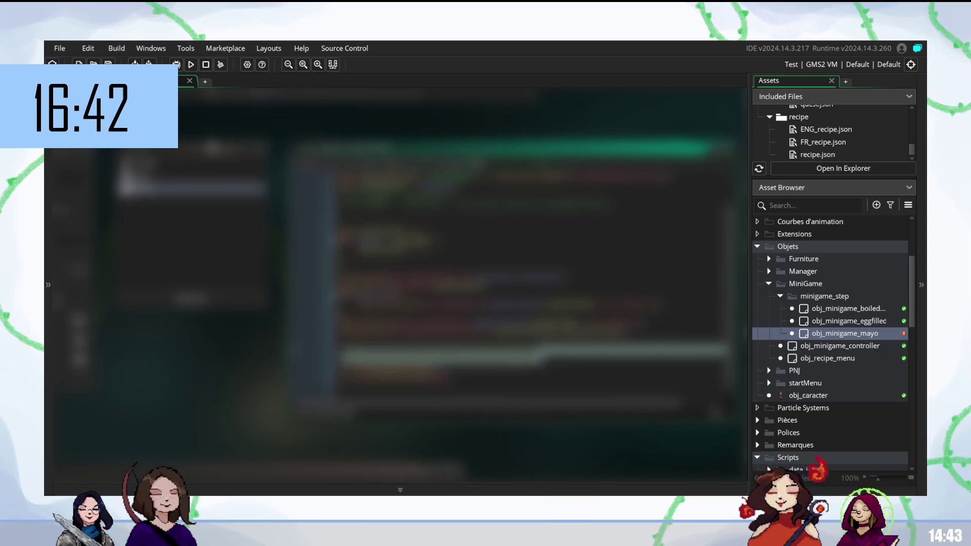
- Delete several lines and the lower code block, using undo to settle the removal
{"action": "left_click", "coordinate": [506, 351]}
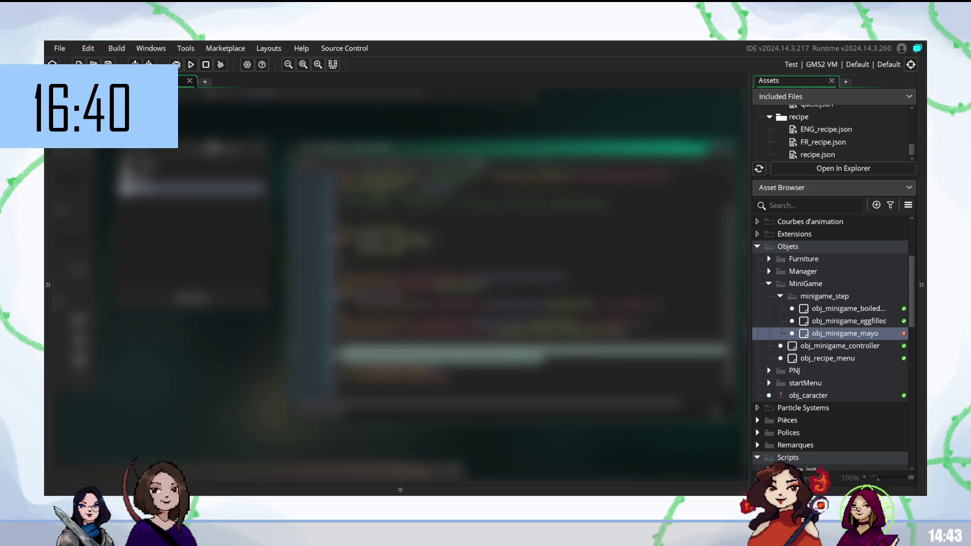
{"action": "double_click", "coordinate": [503, 358]}
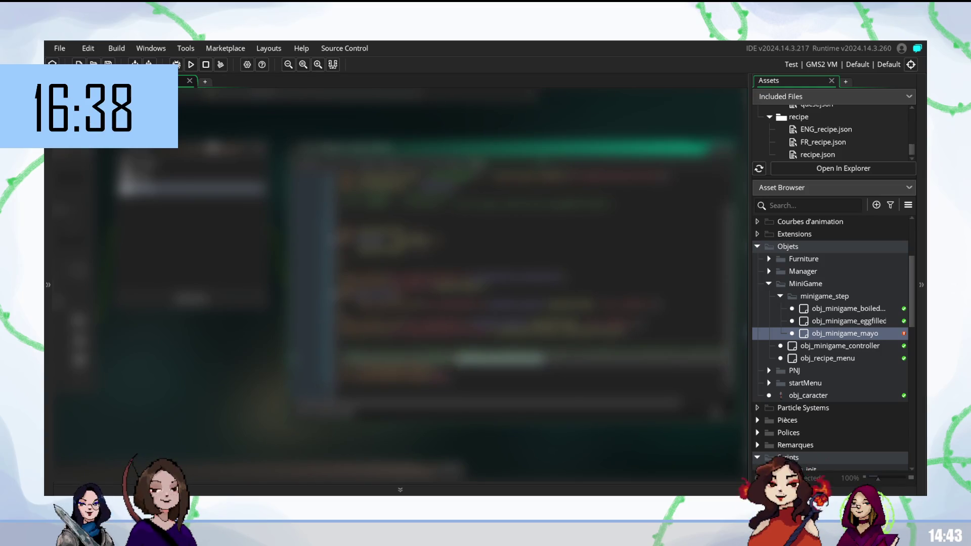
{"action": "scroll", "coordinate": [534, 289], "scroll_direction": "up", "scroll_amount": 1}
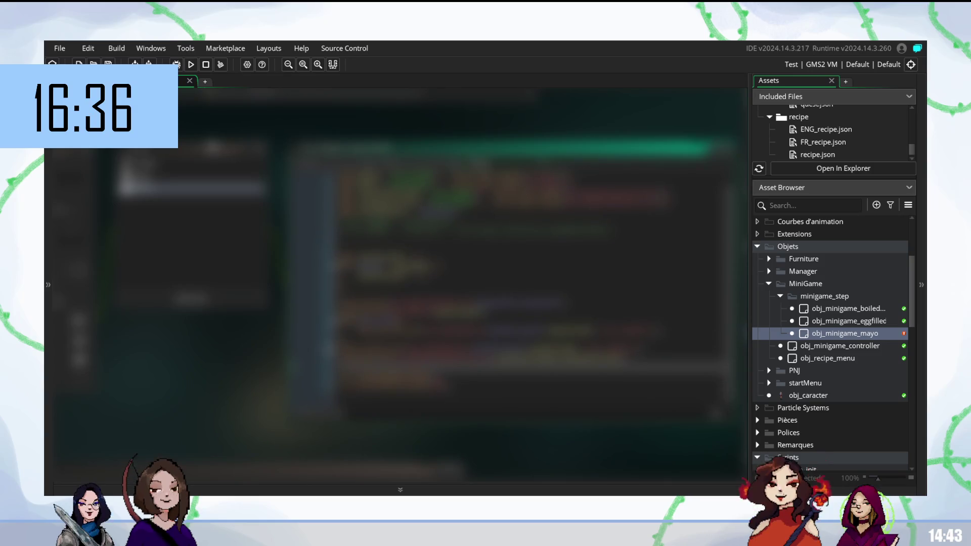
{"action": "left_click", "coordinate": [445, 225]}
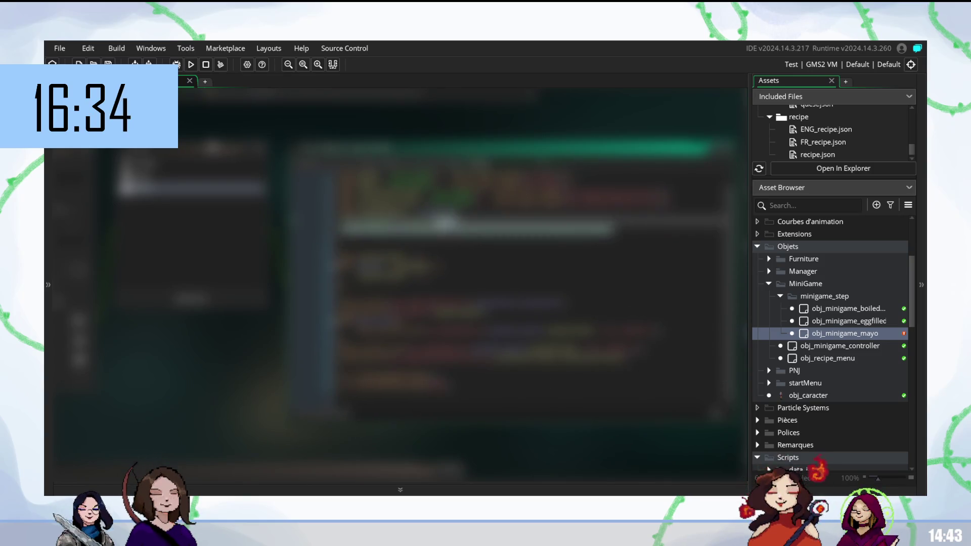
{"action": "double_click", "coordinate": [445, 224]}
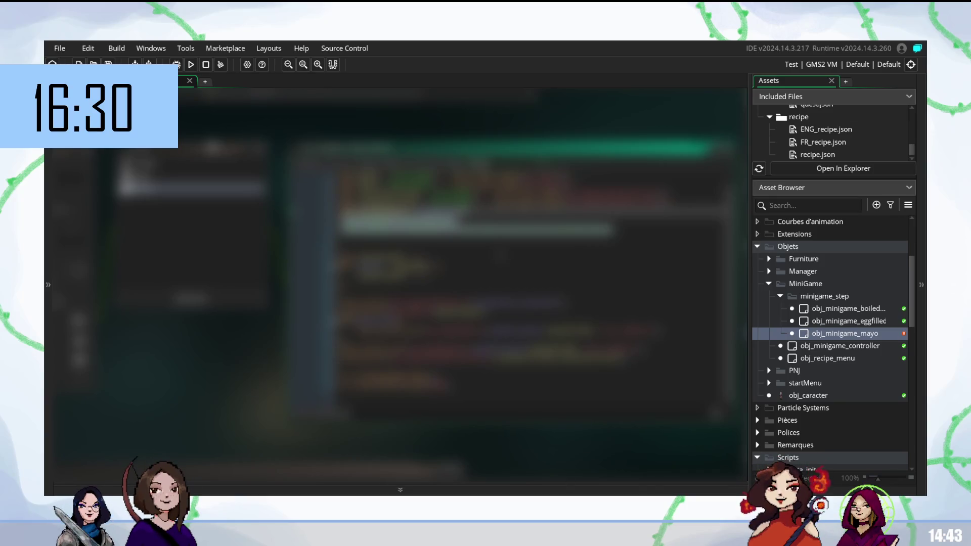
{"action": "key", "text": "Delete"}
{"action": "key", "text": "Delete"}
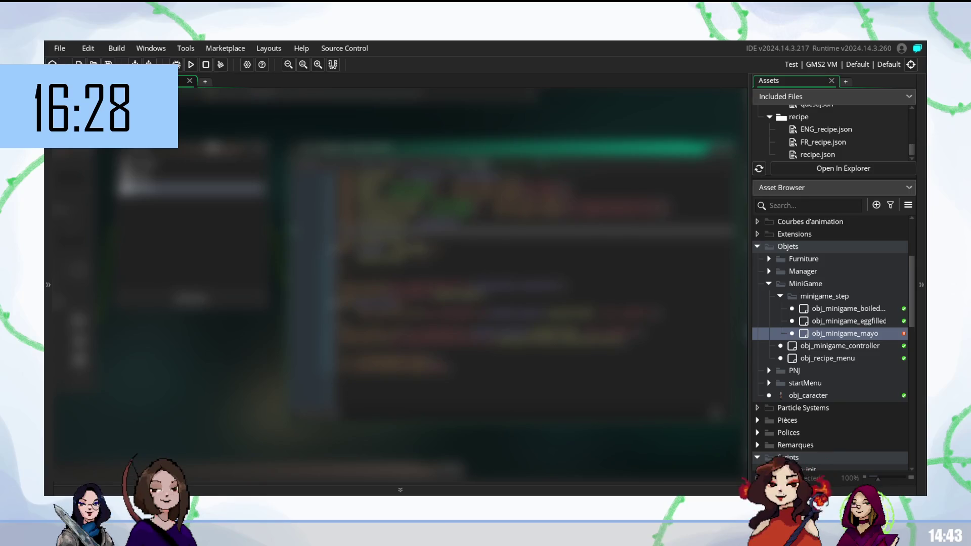
{"action": "key", "text": "Delete"}
{"action": "key", "text": "Delete"}
{"action": "key", "text": "Delete"}
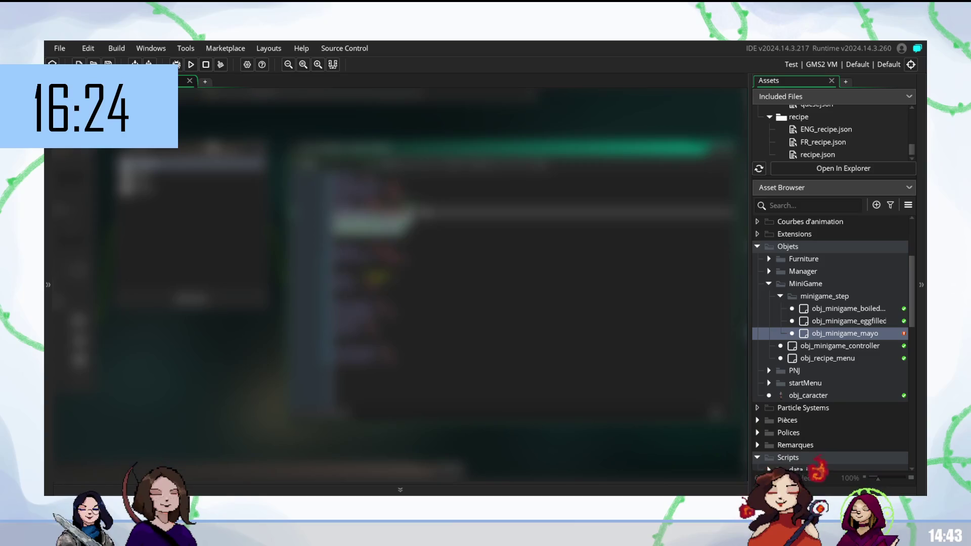
{"action": "key", "text": "Delete"}
{"action": "key", "text": "ctrl+z"}
{"action": "key", "text": "ctrl+z"}
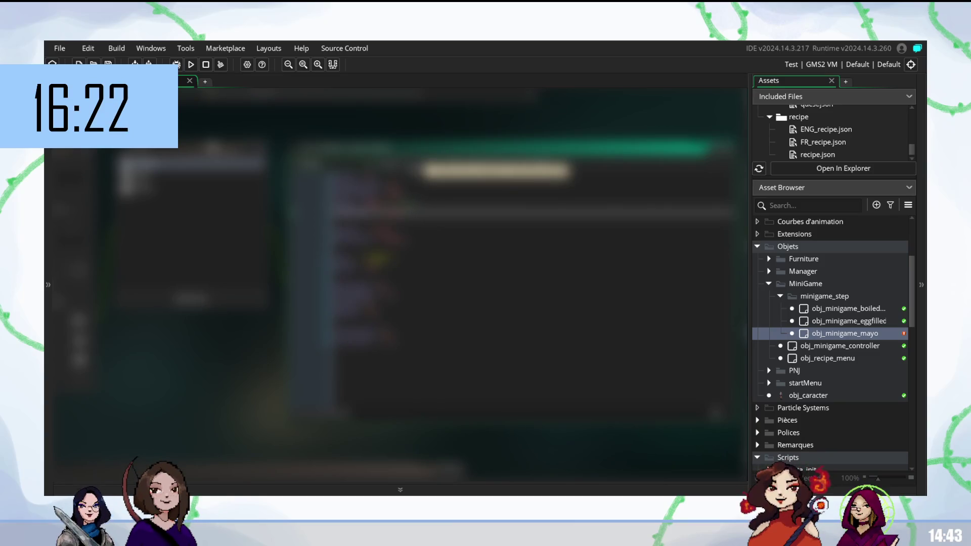
{"action": "key", "text": "ctrl+z"}
{"action": "key", "text": "ctrl+z"}
{"action": "key", "text": "ctrl+z"}
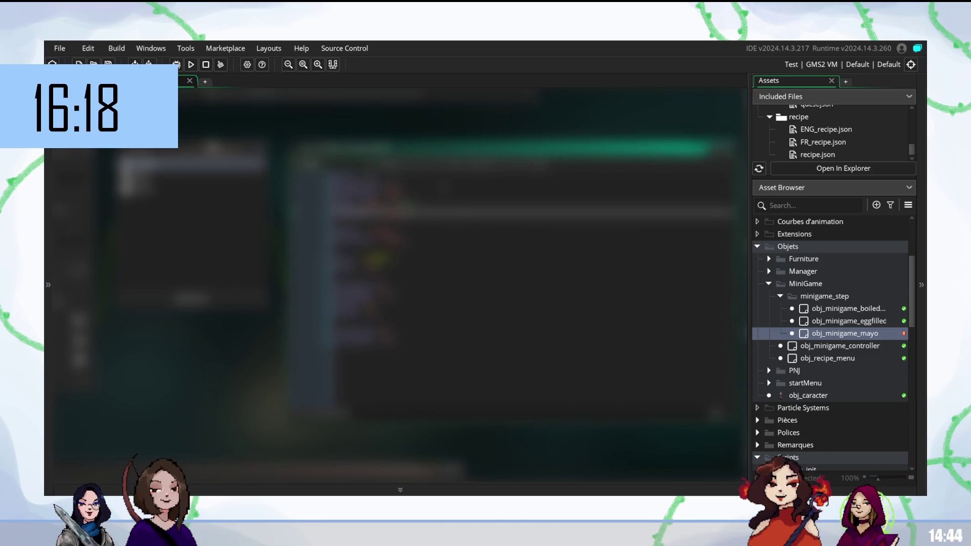
{"action": "key", "text": "ctrl+z"}
{"action": "key", "text": "ctrl+z"}
{"action": "key", "text": "ctrl+z"}
{"action": "key", "text": "ctrl+z"}
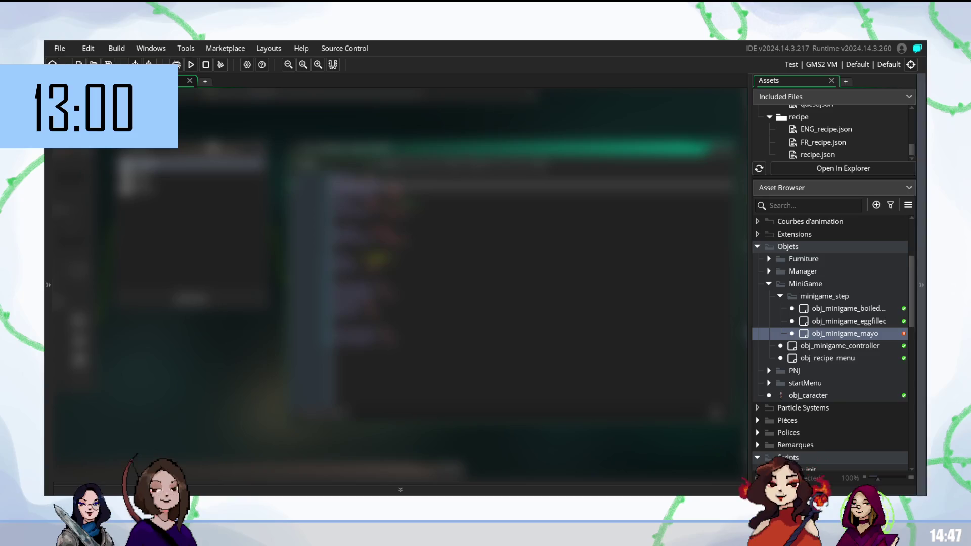
- Open scr_drawGaugeMiniGame and inspect its lines by clicking and selecting them
{"action": "scroll", "coordinate": [829, 372], "scroll_direction": "down", "scroll_amount": 3}
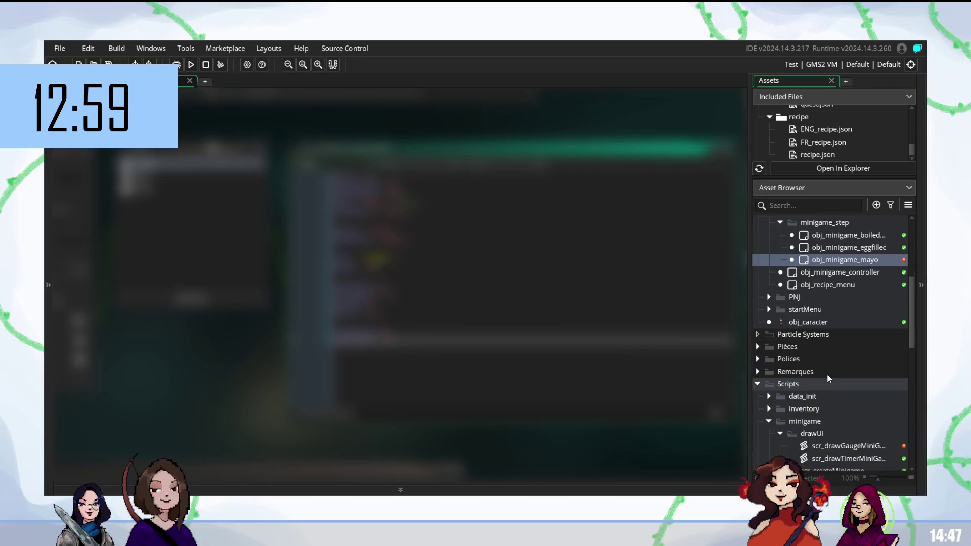
{"action": "double_click", "coordinate": [834, 447]}
{"action": "left_click", "coordinate": [303, 225]}
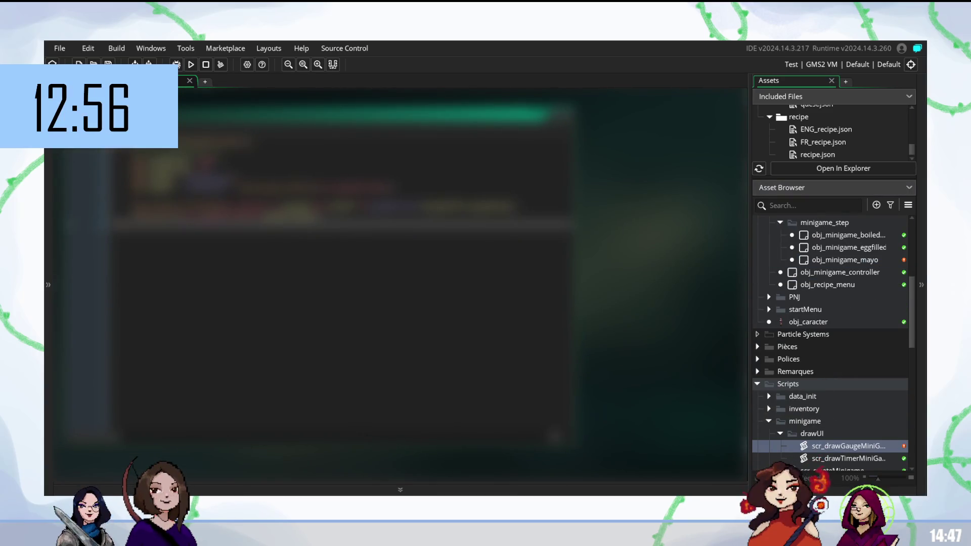
{"action": "left_click", "coordinate": [304, 151]}
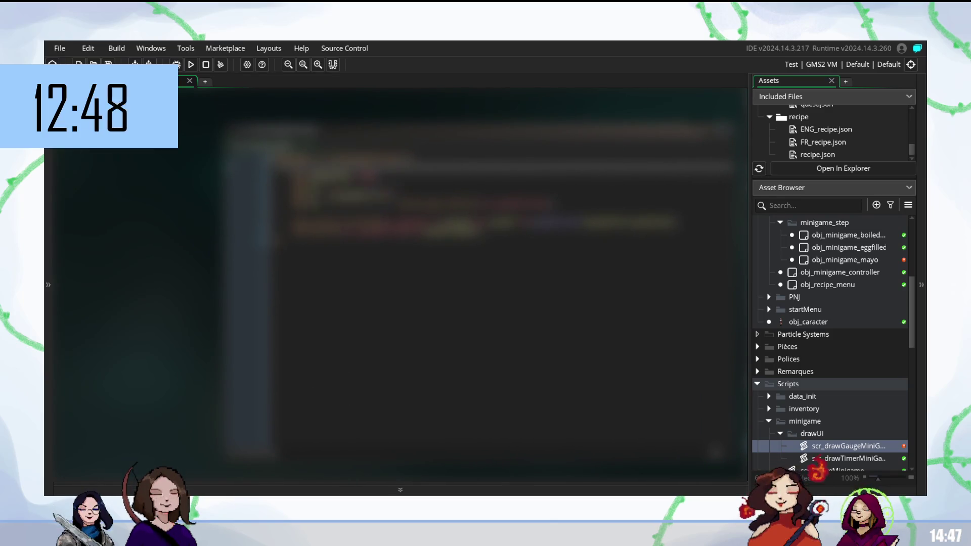
{"action": "triple_click", "coordinate": [506, 131]}
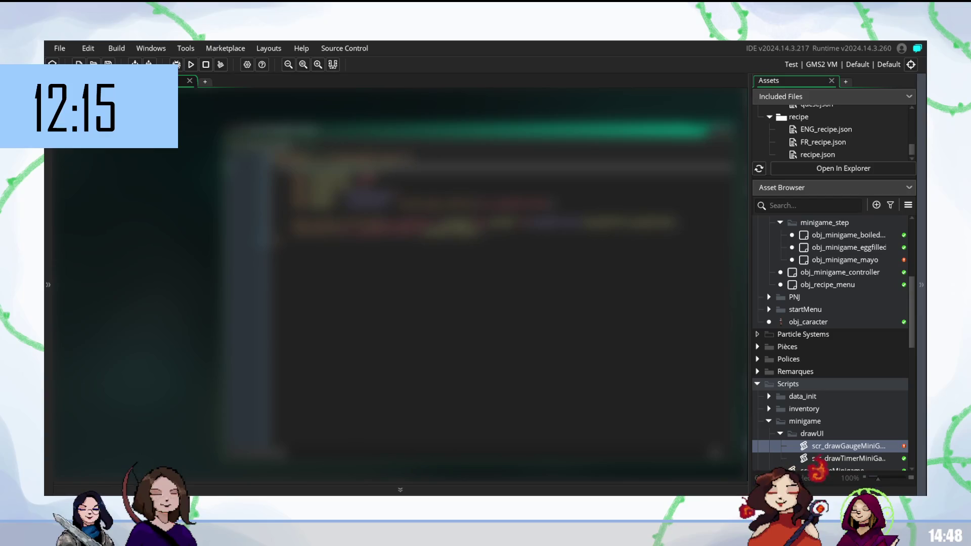
{"action": "left_click", "coordinate": [349, 202]}
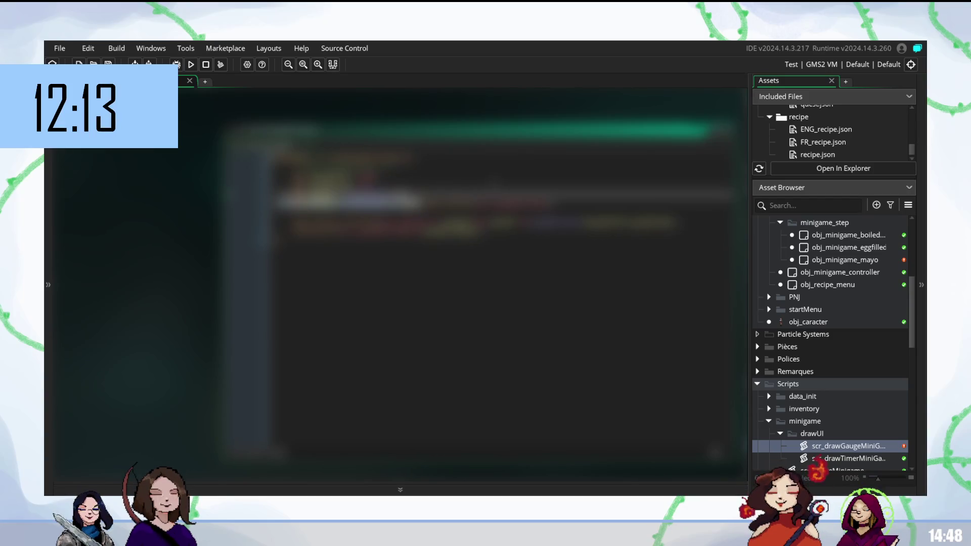
{"action": "left_click", "coordinate": [354, 182]}
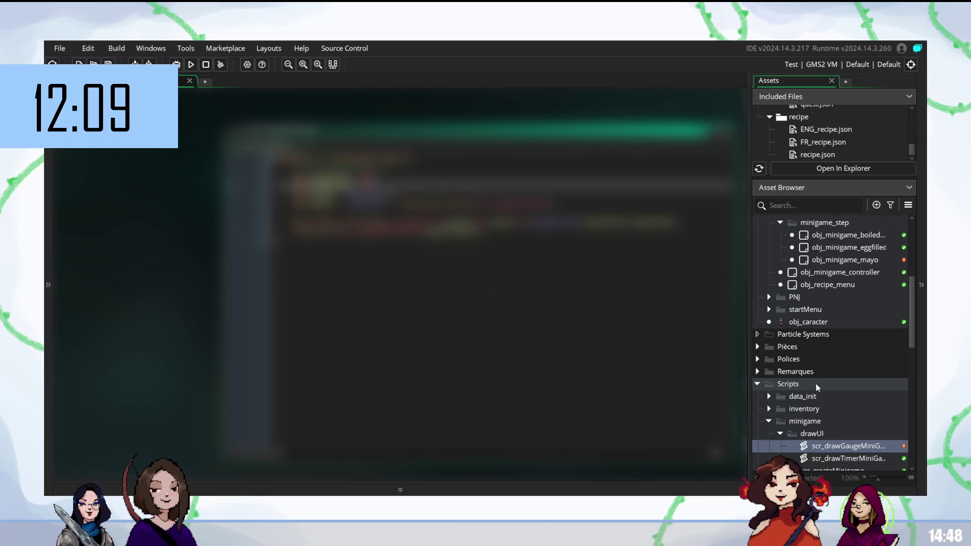
{"action": "scroll", "coordinate": [816, 386], "scroll_direction": "up", "scroll_amount": 2}
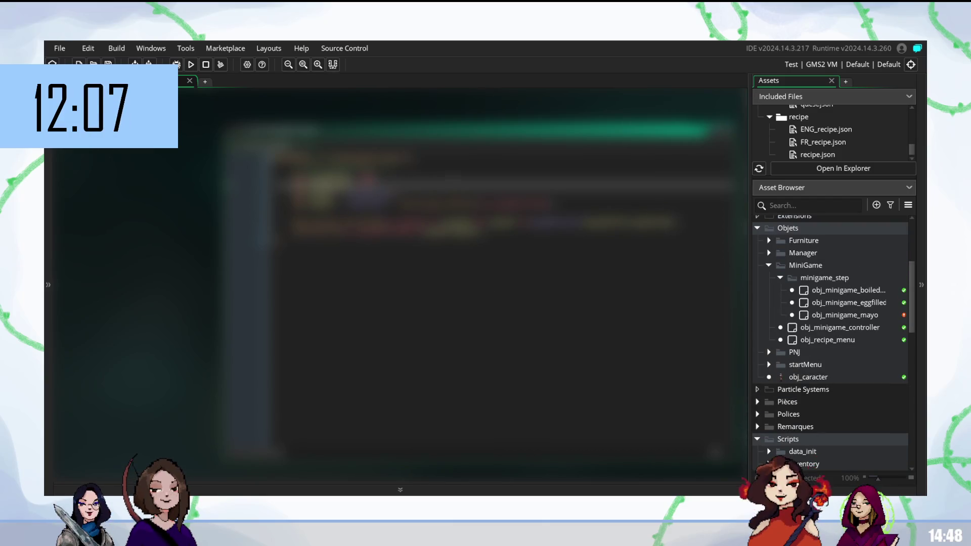
- Open obj_minigame_mayo from Objets > MiniGame > minigame_step
{"action": "left_click", "coordinate": [455, 240]}
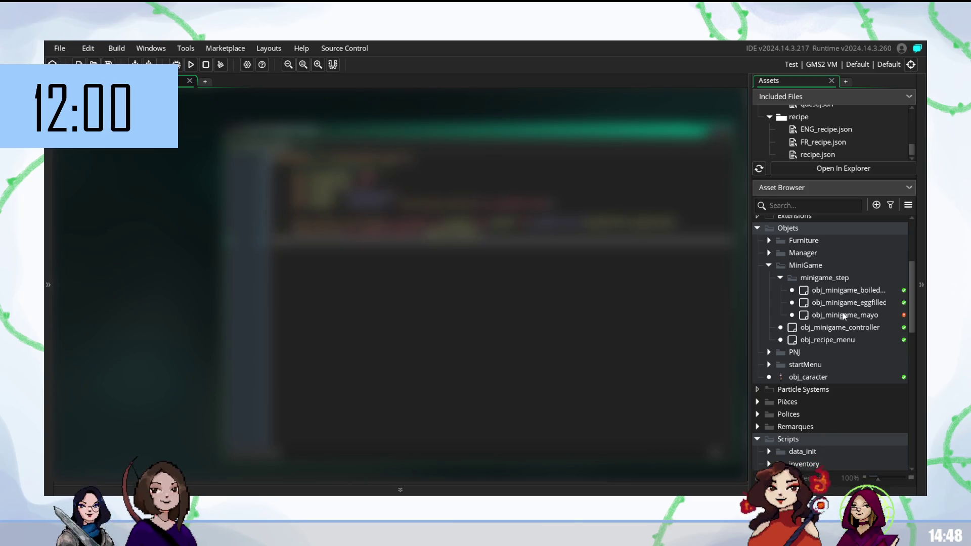
{"action": "double_click", "coordinate": [843, 315]}
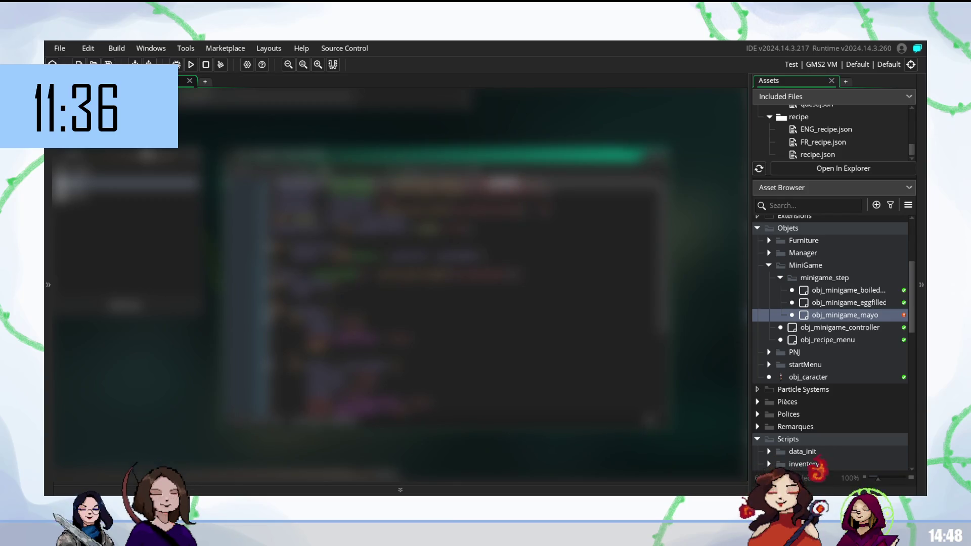
{"action": "scroll", "coordinate": [825, 360], "scroll_direction": "down", "scroll_amount": 5}
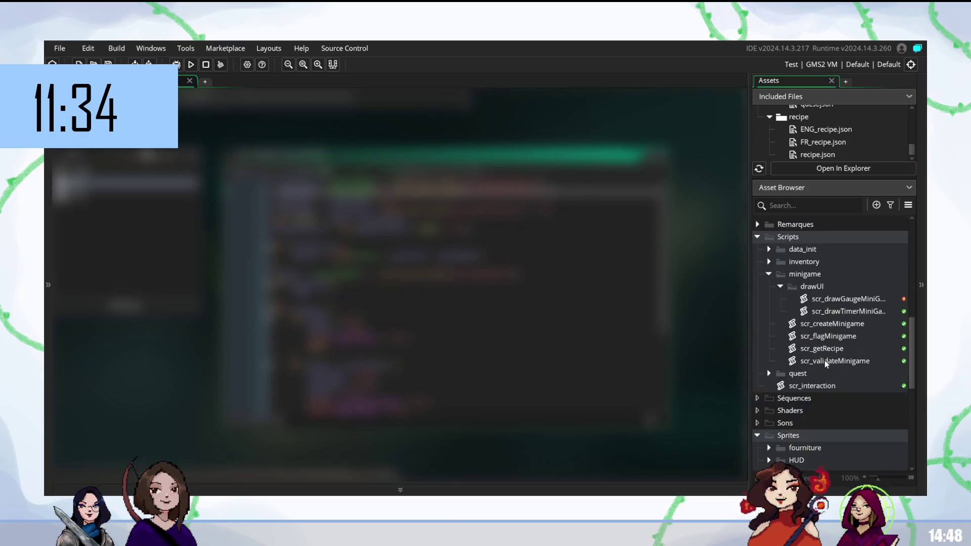
- Expand the mayo sprite folder and view spr_mayoContainer and its container frame sprite
{"action": "scroll", "coordinate": [824, 360], "scroll_direction": "down", "scroll_amount": 5}
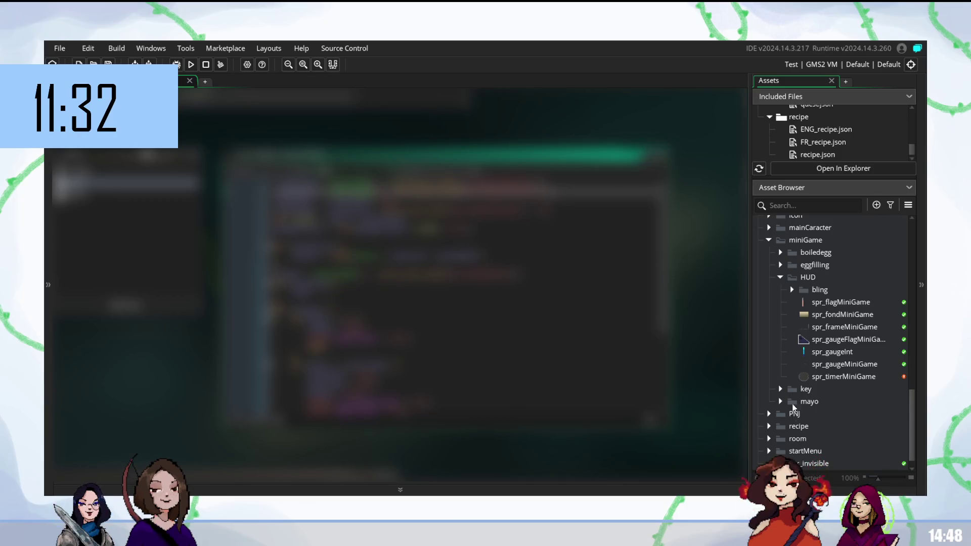
{"action": "left_click", "coordinate": [781, 402]}
{"action": "scroll", "coordinate": [826, 406], "scroll_direction": "down", "scroll_amount": 1}
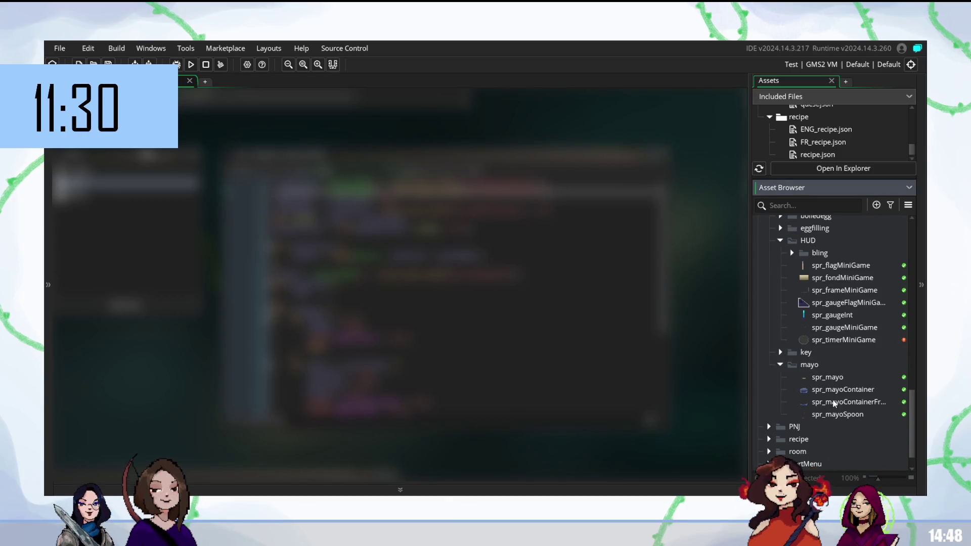
{"action": "double_click", "coordinate": [832, 390]}
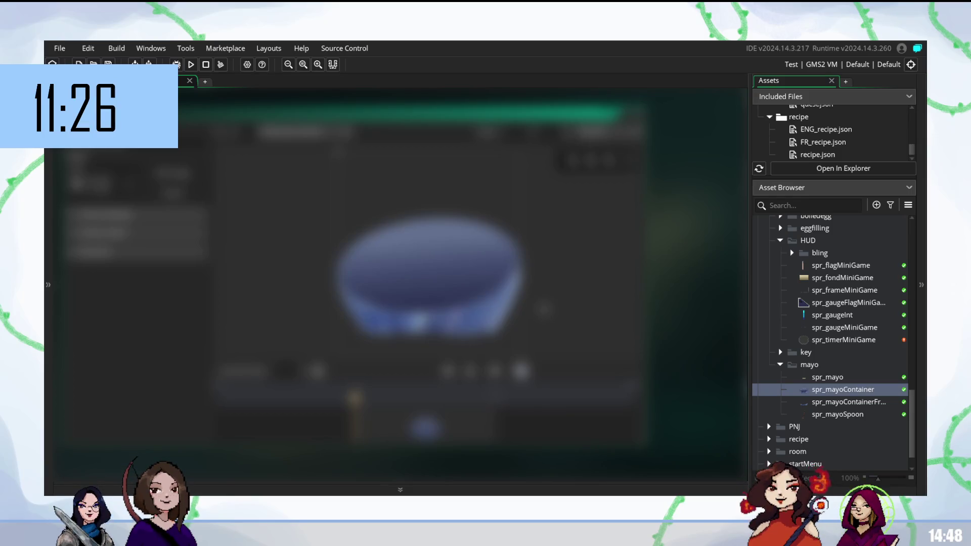
{"action": "double_click", "coordinate": [840, 403]}
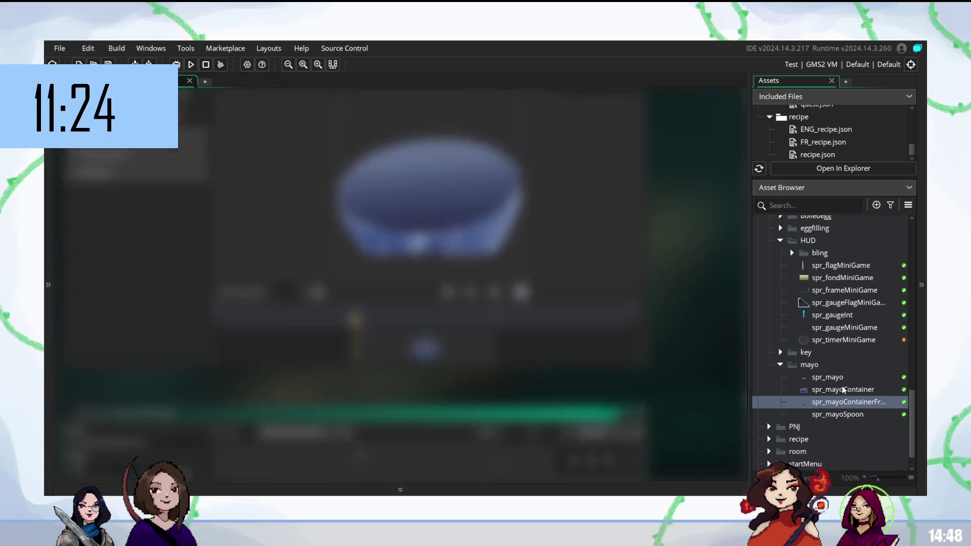
{"action": "double_click", "coordinate": [845, 390]}
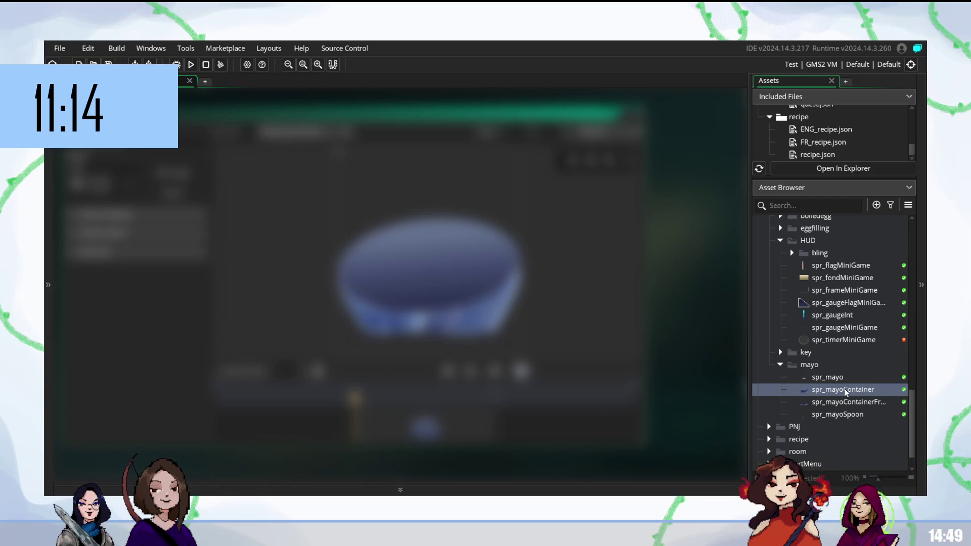
{"action": "scroll", "coordinate": [848, 367], "scroll_direction": "up", "scroll_amount": 6}
{"action": "scroll", "coordinate": [848, 364], "scroll_direction": "up", "scroll_amount": 2}
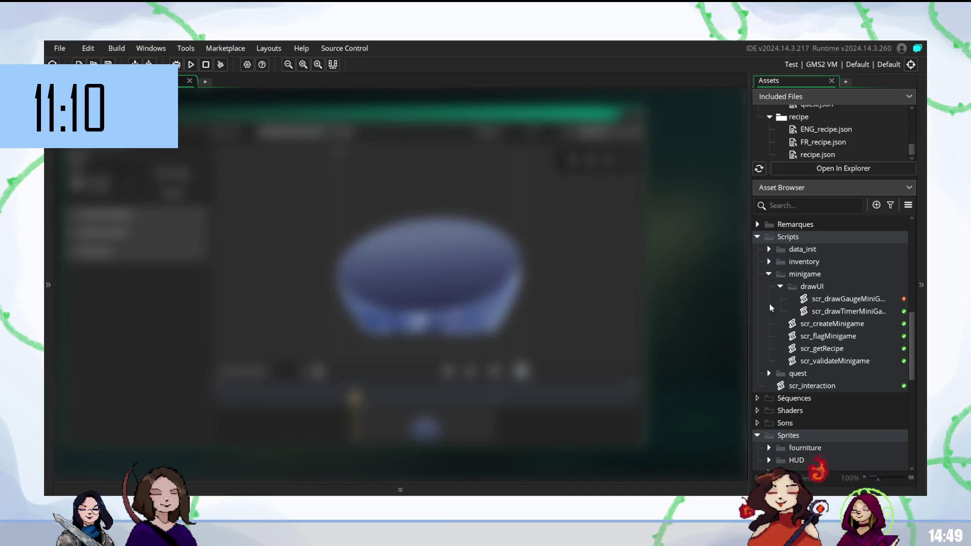
{"action": "scroll", "coordinate": [834, 363], "scroll_direction": "up", "scroll_amount": 5}
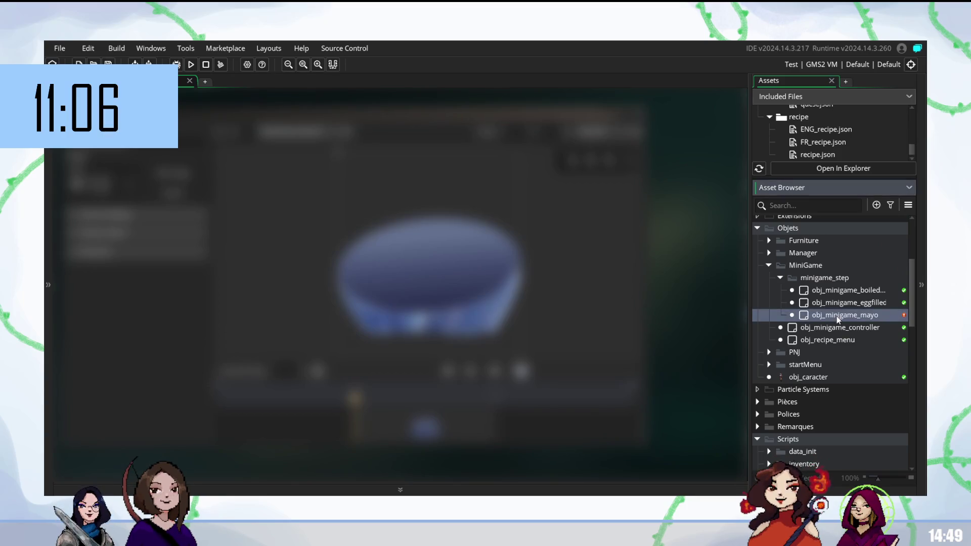
- Paste a new block of lines near the bottom of obj_minigame_mayo's code
{"action": "key", "text": "Down"}
{"action": "double_click", "coordinate": [837, 317]}
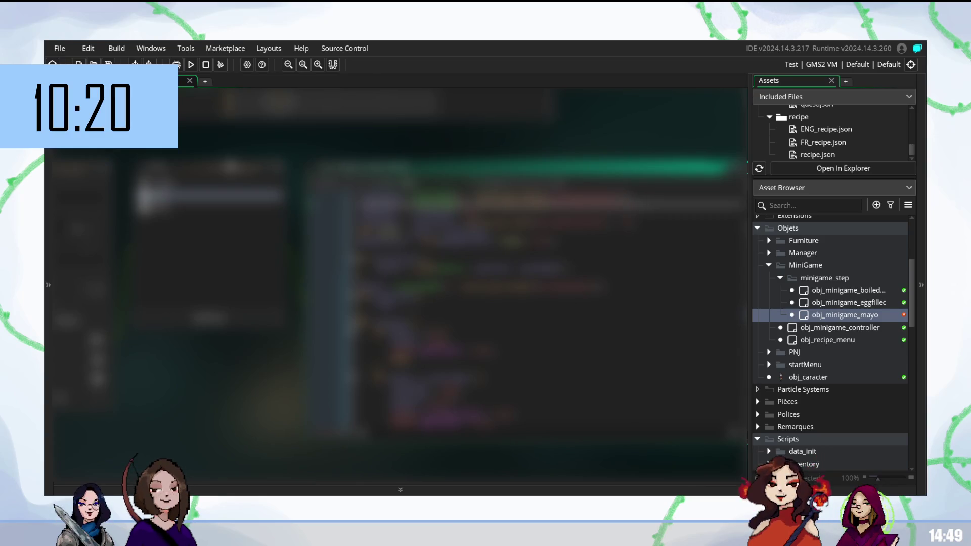
{"action": "left_click", "coordinate": [506, 296]}
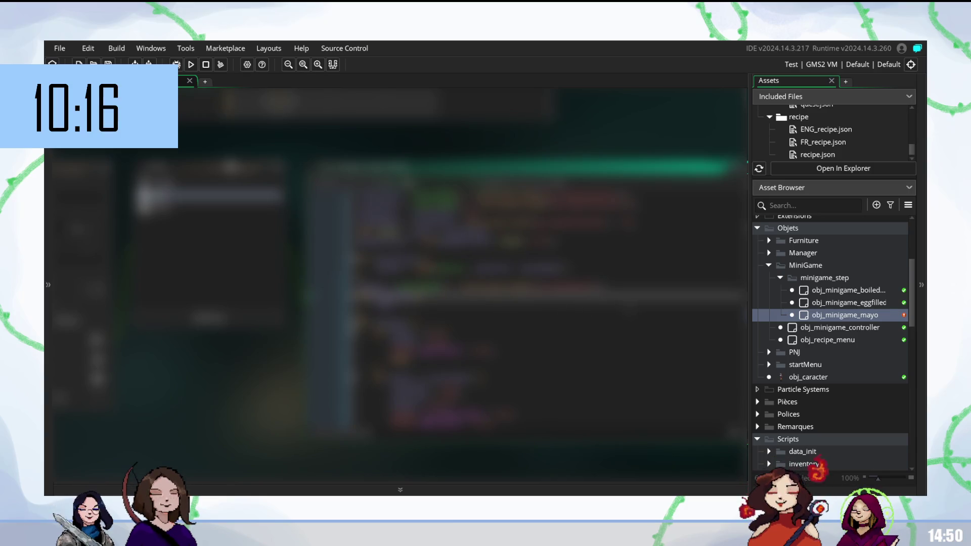
{"action": "key", "text": "ctrl+v"}
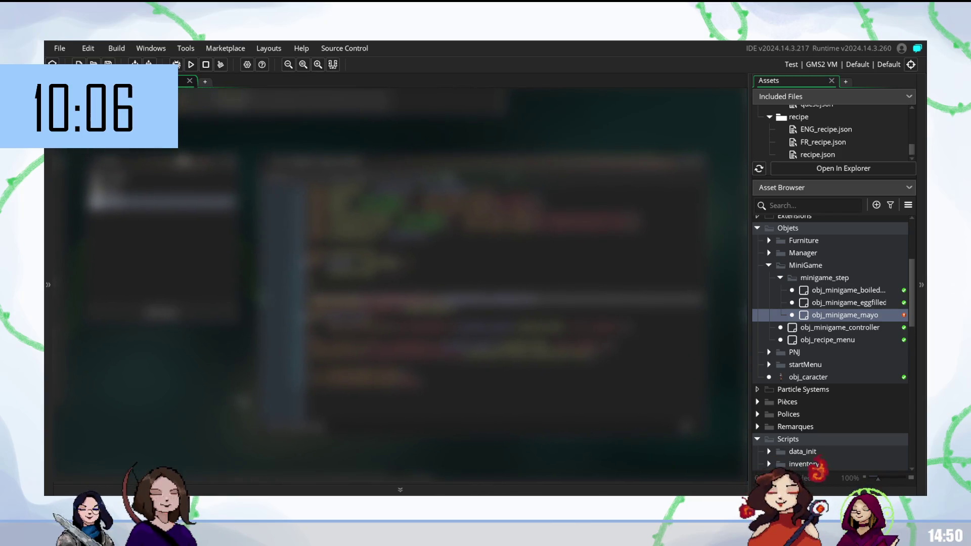
- Open scr_drawGaugeMiniGame, review its lines, and build and run the game
{"action": "scroll", "coordinate": [821, 439], "scroll_direction": "down", "scroll_amount": 5}
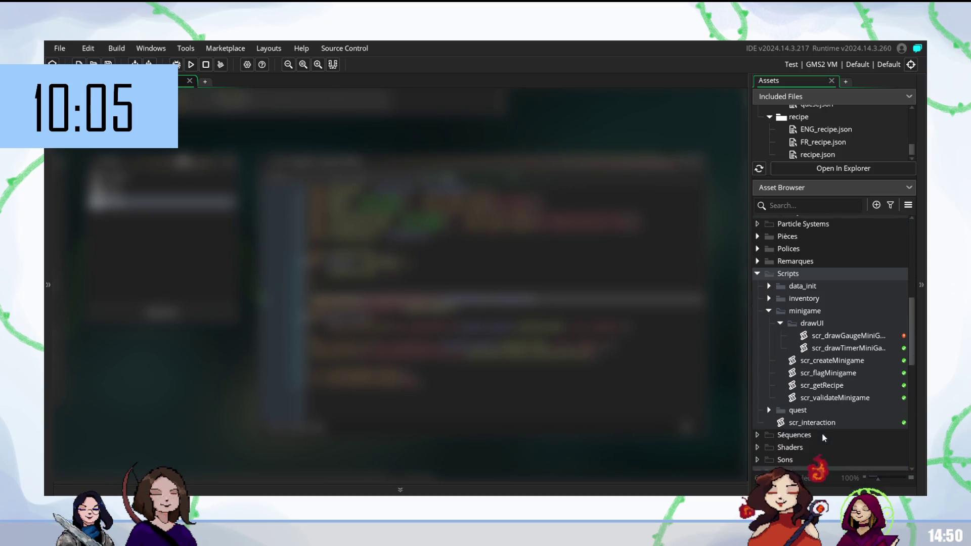
{"action": "double_click", "coordinate": [839, 333]}
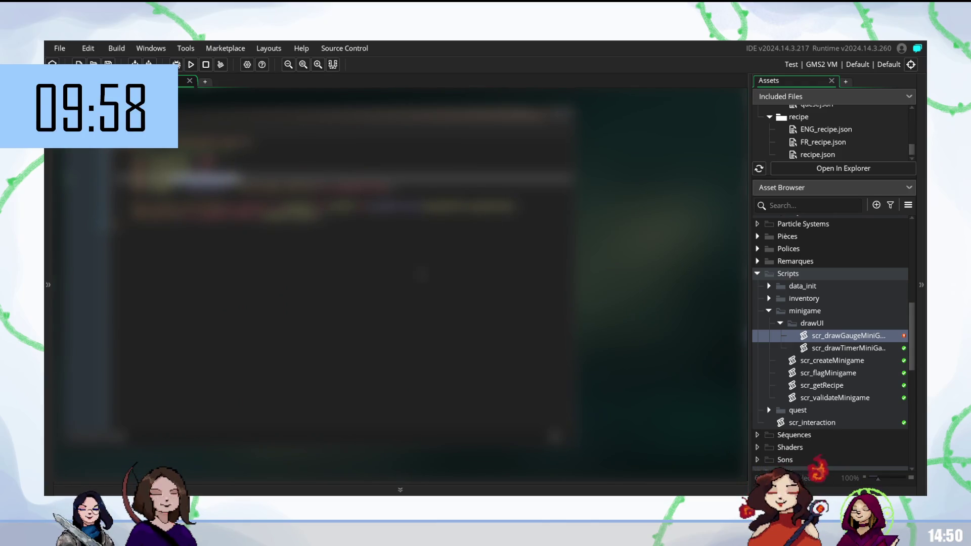
{"action": "left_click", "coordinate": [304, 223]}
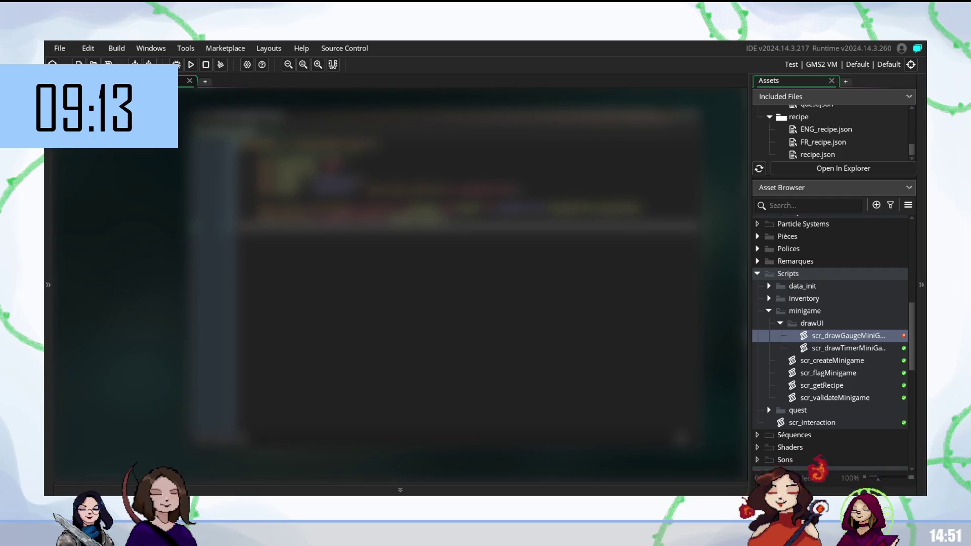
{"action": "left_click", "coordinate": [455, 181]}
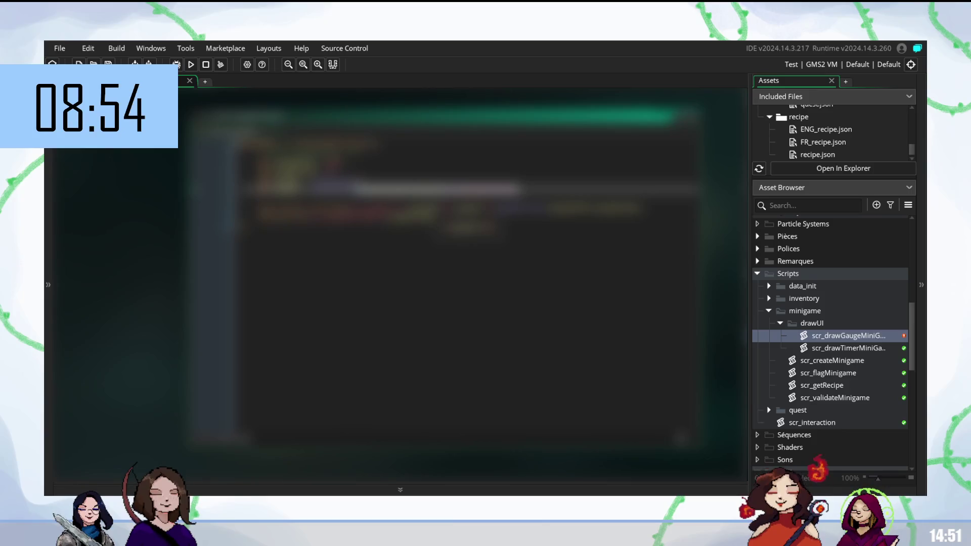
{"action": "key", "text": "F5"}
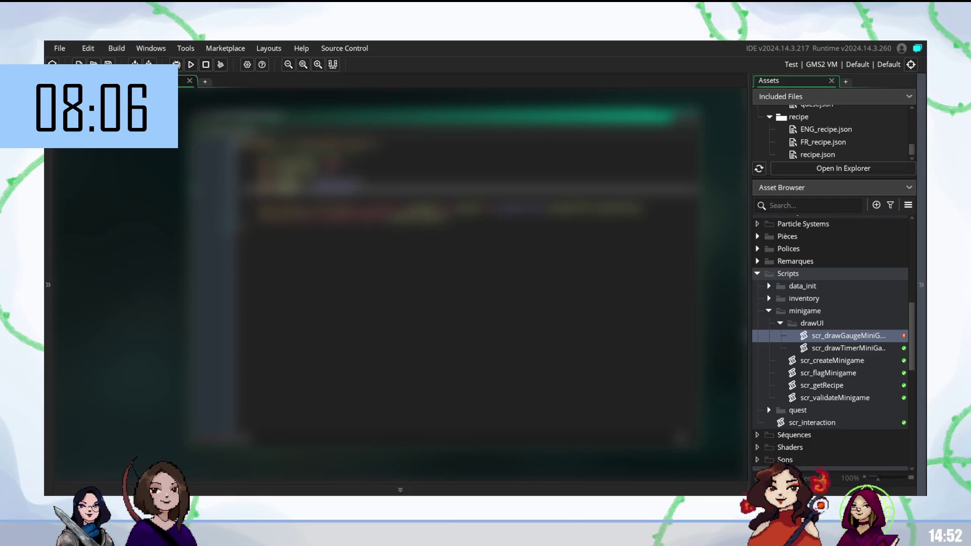
- Recheck lines in the gauge script and rebuild until the kitchen level loads
{"action": "left_click", "coordinate": [455, 226]}
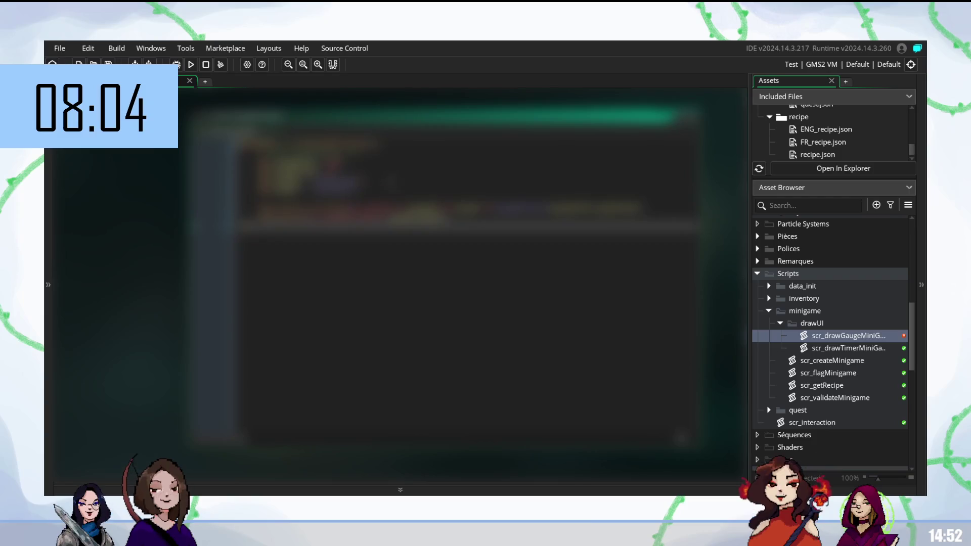
{"action": "left_click", "coordinate": [456, 181]}
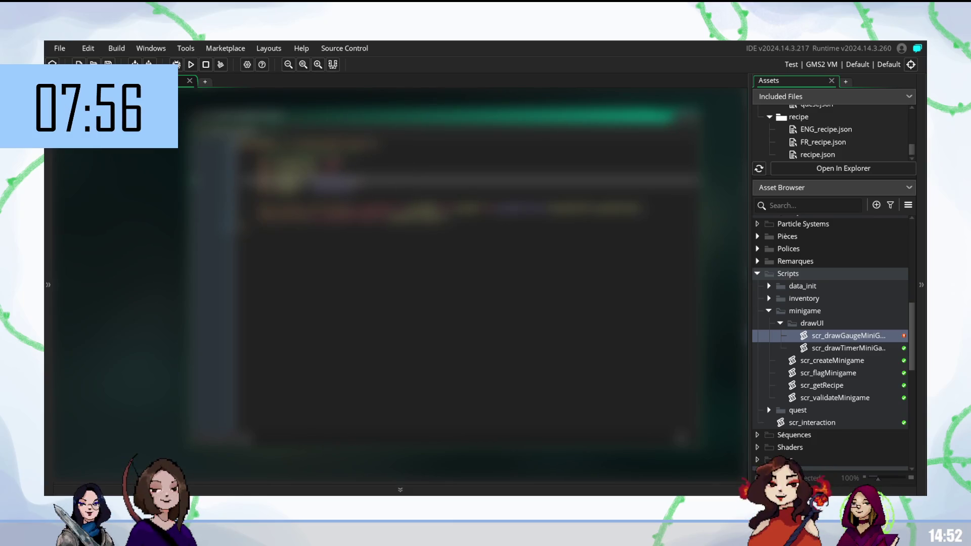
{"action": "left_click", "coordinate": [463, 226]}
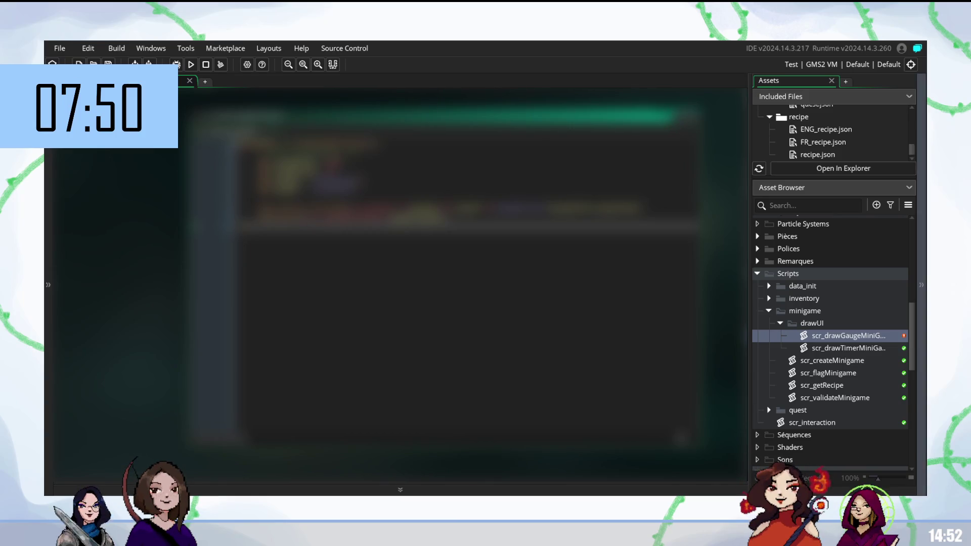
{"action": "key", "text": "F5"}
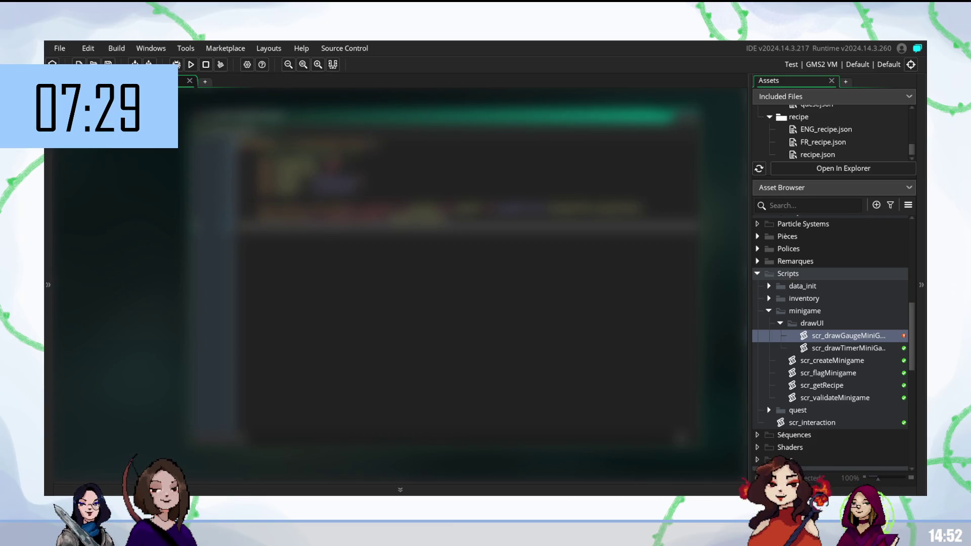
{"action": "key", "text": "F5"}
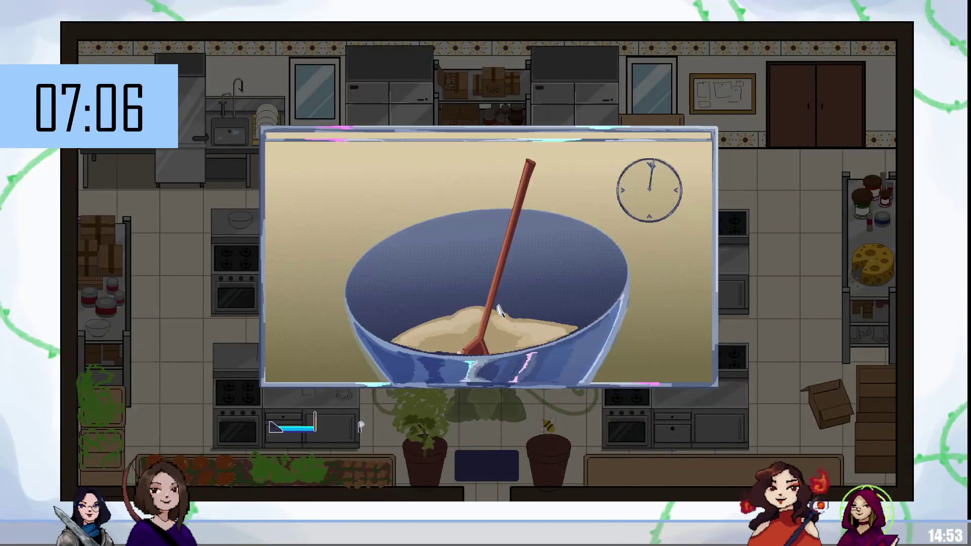
- Restore gaugeY minus sprite_get_yoffset on line 6, save the script, and relaunch the game
{"action": "mouse_move", "coordinate": [498, 308]}
{"action": "left_mouse_down"}
{"action": "mouse_move", "coordinate": [546, 152]}
{"action": "mouse_move", "coordinate": [673, 167]}
{"action": "mouse_move", "coordinate": [458, 195]}
{"action": "mouse_move", "coordinate": [366, 134]}
{"action": "left_mouse_up"}
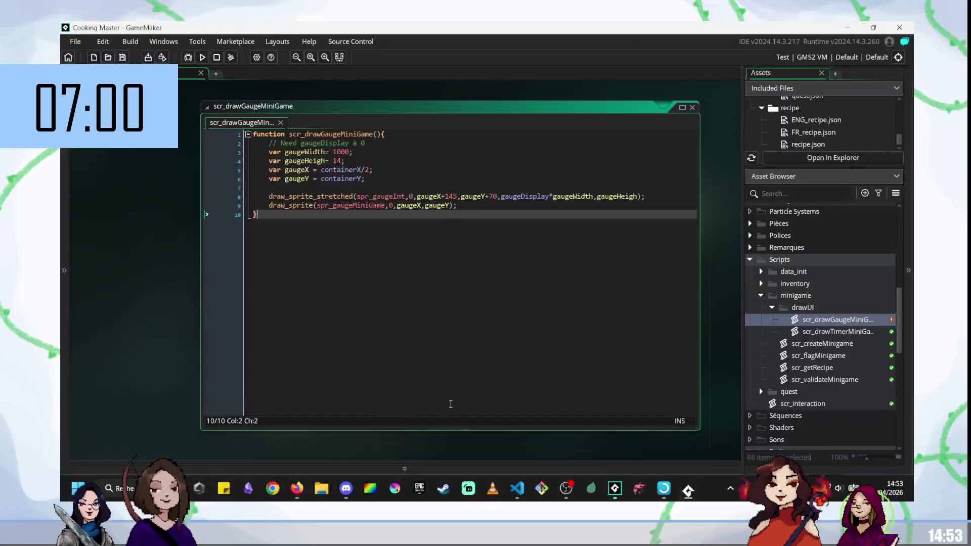
{"action": "key", "text": "ctrl+z"}
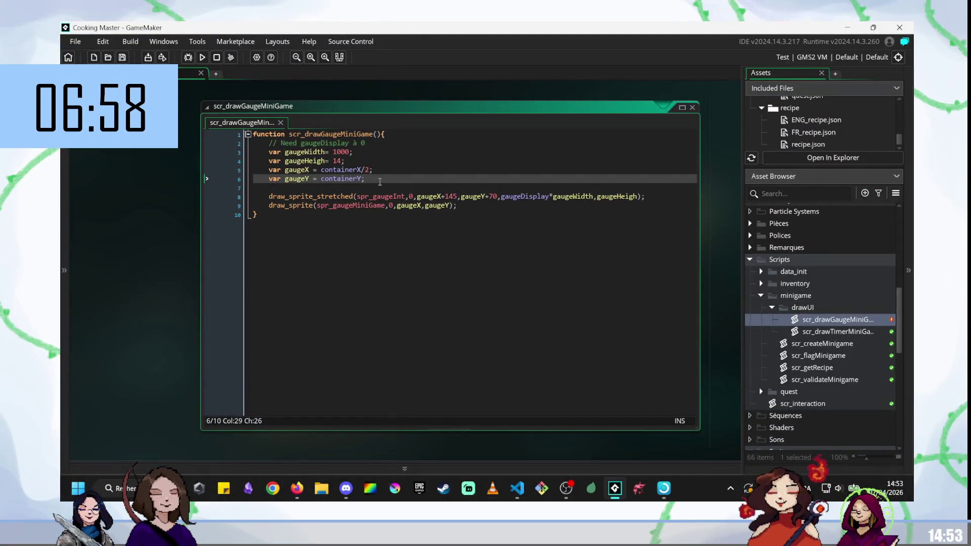
{"action": "type", "text": "- sprite_get_yoffset(spr_gaugeMiniGame)"}
{"action": "key", "text": "ctrl+s"}
{"action": "left_click", "coordinate": [466, 195]}
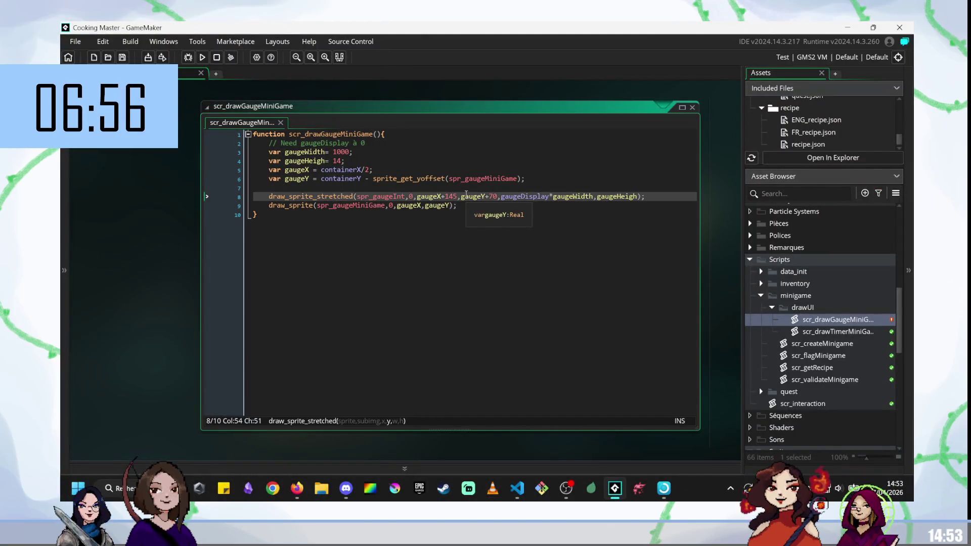
{"action": "key", "text": "F4"}
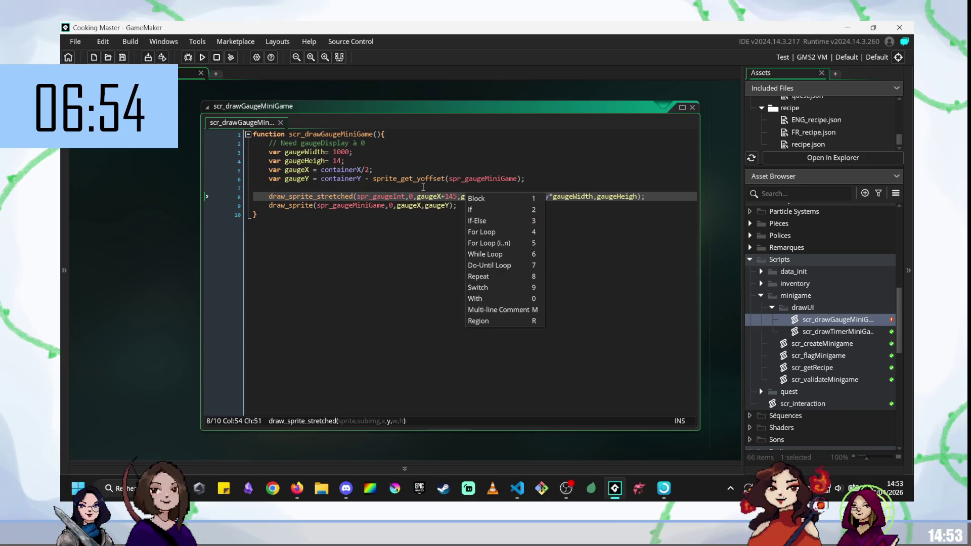
{"action": "left_click", "coordinate": [398, 246]}
{"action": "key", "text": "F5"}
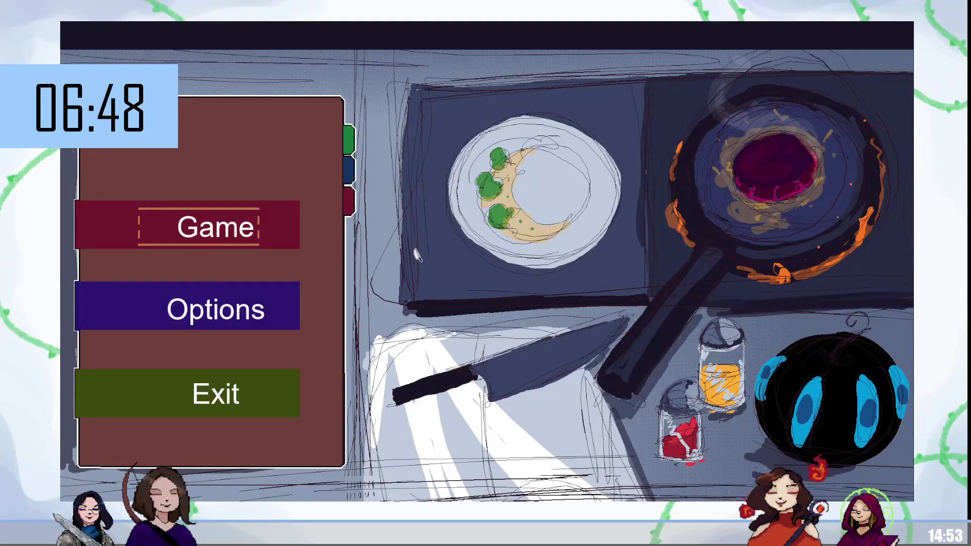
- Walk the cook to the right-hand stove counter, try the mixing minigame, then close the game
{"action": "key", "text": "Return"}
{"action": "key", "text": "Right"}
{"action": "key", "text": "Up"}
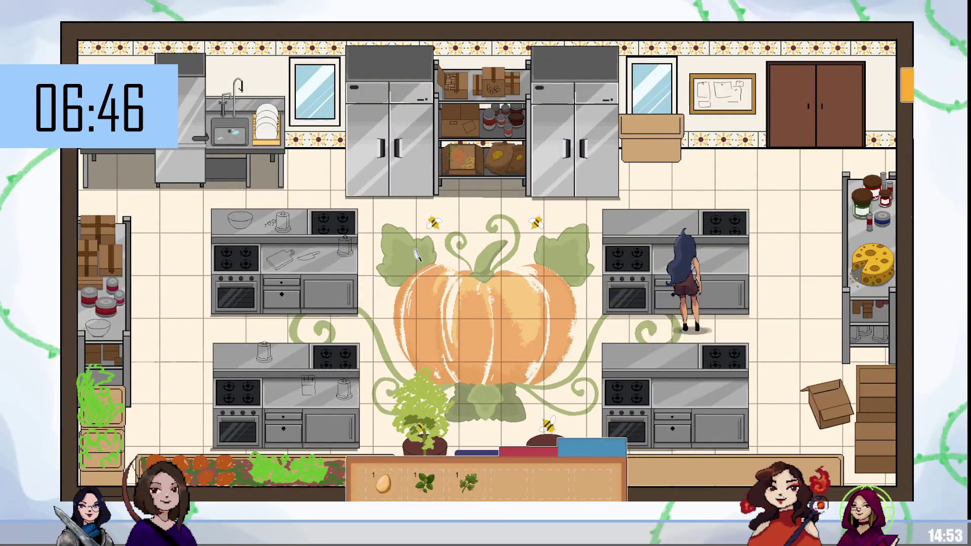
{"action": "key", "text": "e"}
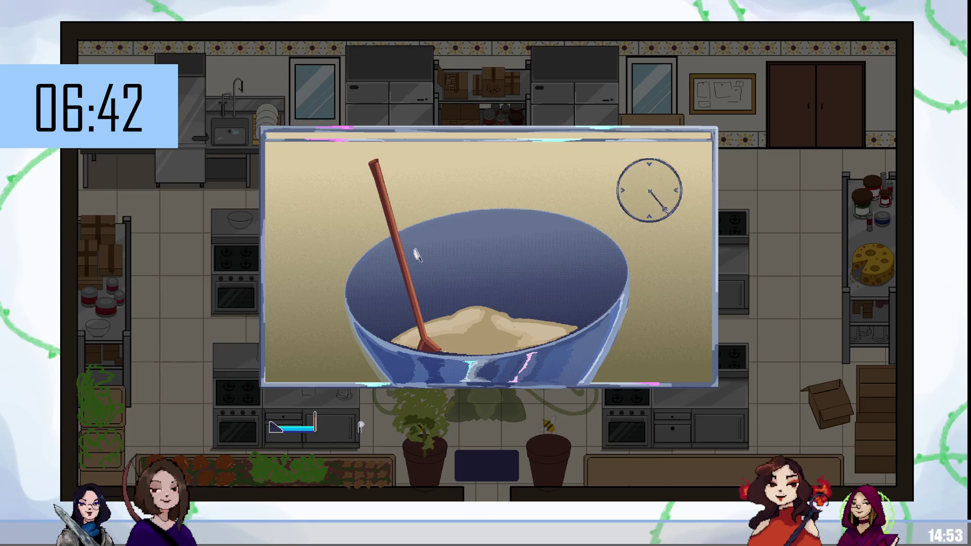
{"action": "key", "text": "Escape"}
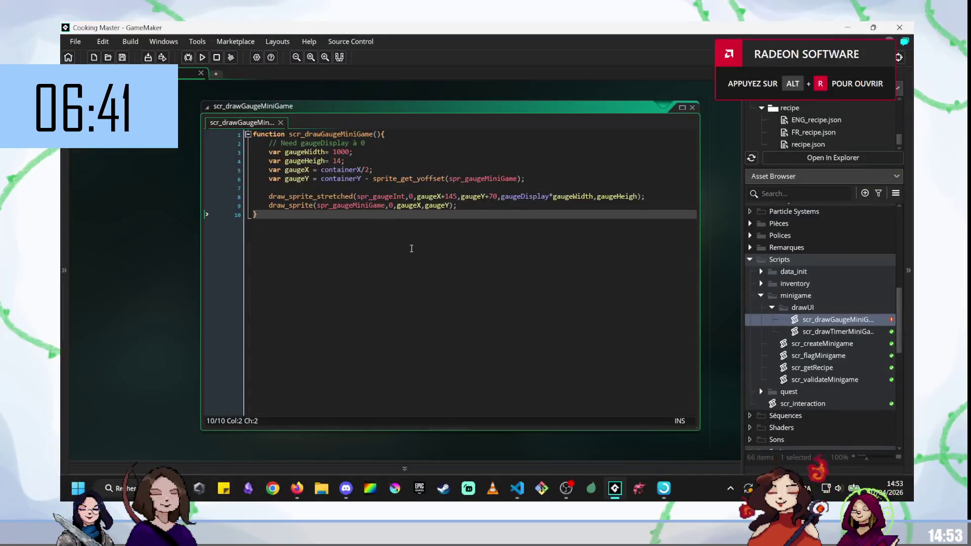
- Revert gaugeY to plain containerY, save and run, then stir to fill the gauge
{"action": "key", "text": "ctrl+z"}
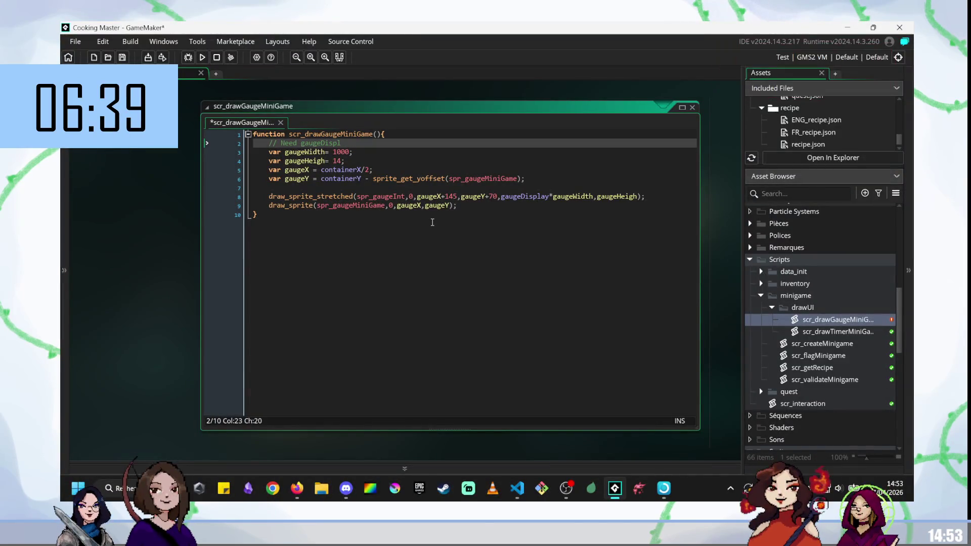
{"action": "key", "text": "ctrl+z"}
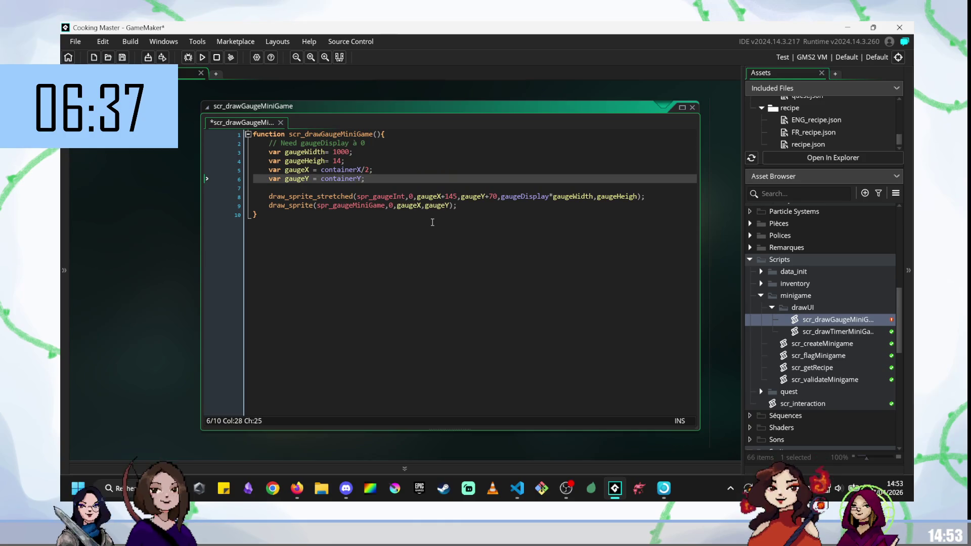
{"action": "key", "text": "F5"}
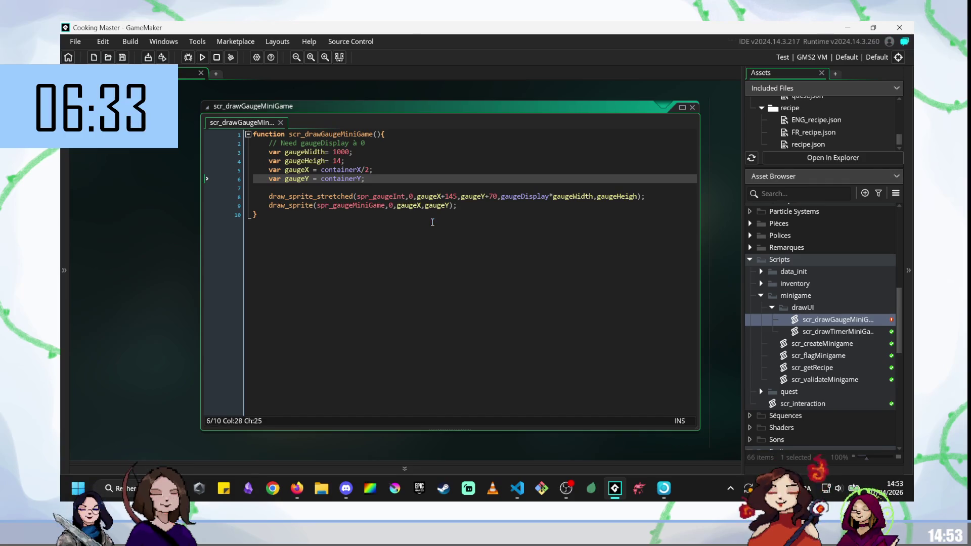
{"action": "key", "text": "Return"}
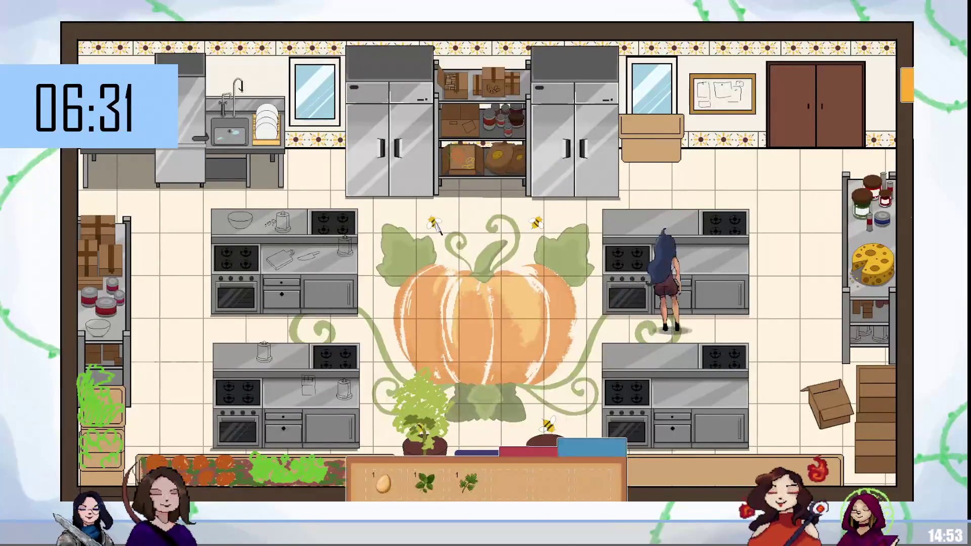
{"action": "key", "text": "e"}
{"action": "mouse_move", "coordinate": [438, 228]}
{"action": "left_mouse_down"}
{"action": "mouse_move", "coordinate": [430, 253]}
{"action": "mouse_move", "coordinate": [505, 242]}
{"action": "mouse_move", "coordinate": [551, 253]}
{"action": "mouse_move", "coordinate": [309, 325]}
{"action": "mouse_move", "coordinate": [693, 271]}
{"action": "mouse_move", "coordinate": [334, 253]}
{"action": "mouse_move", "coordinate": [581, 228]}
{"action": "mouse_move", "coordinate": [556, 277]}
{"action": "left_mouse_up"}
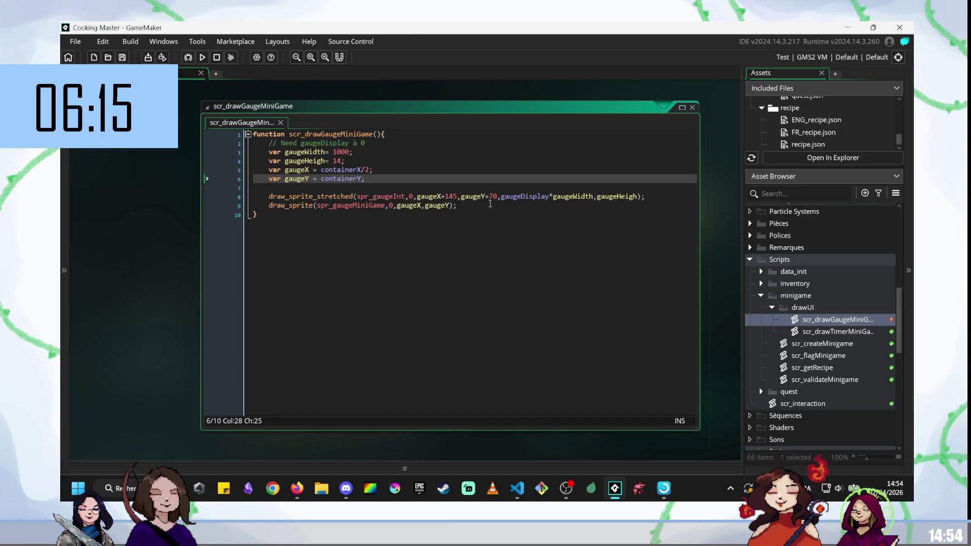
- Restore gaugeY as containerY minus the sprite y-offset, save, test stirring, then close the game
{"action": "left_click", "coordinate": [477, 208]}
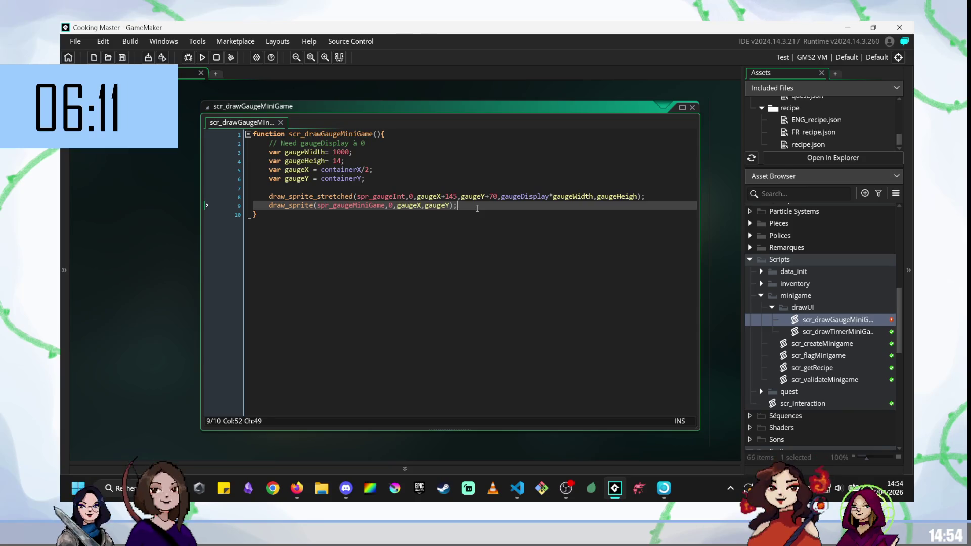
{"action": "left_click", "coordinate": [460, 182]}
{"action": "key", "text": "ctrl+z"}
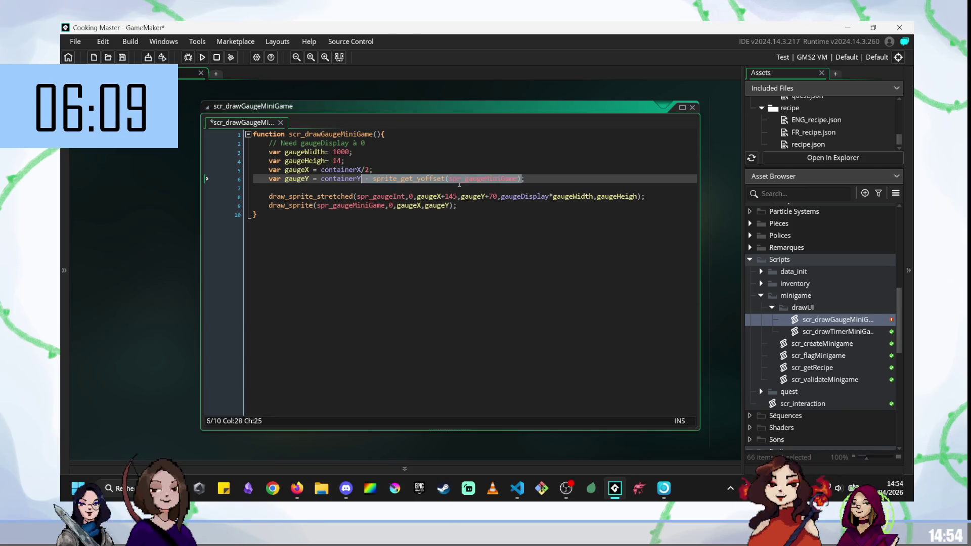
{"action": "key", "text": "F5"}
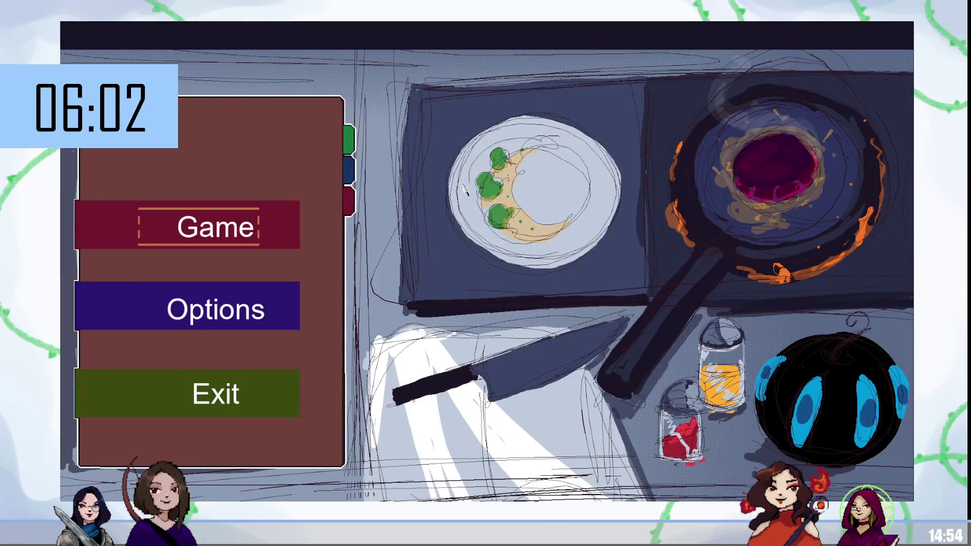
{"action": "key", "text": "Return"}
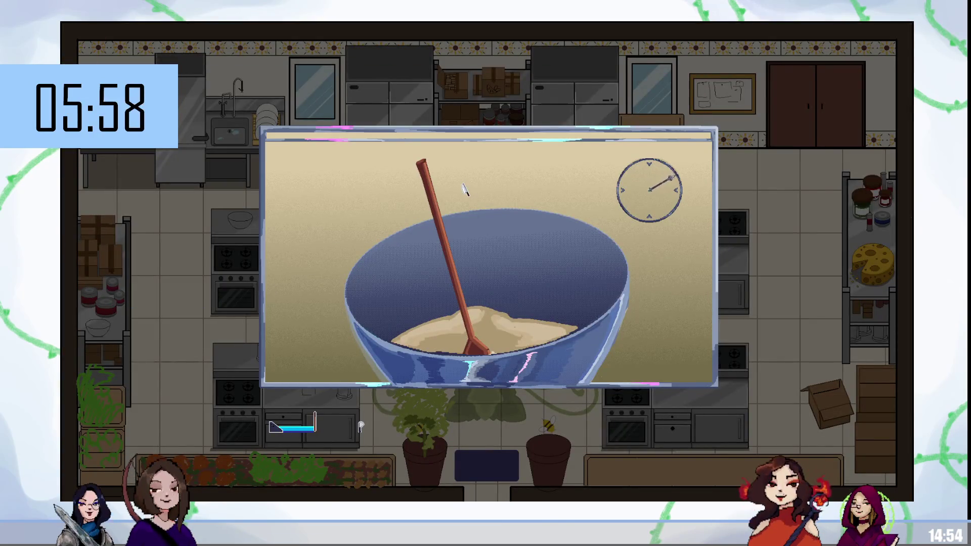
{"action": "mouse_move", "coordinate": [463, 191]}
{"action": "left_mouse_down"}
{"action": "mouse_move", "coordinate": [433, 201]}
{"action": "mouse_move", "coordinate": [457, 265]}
{"action": "mouse_move", "coordinate": [402, 270]}
{"action": "mouse_move", "coordinate": [379, 260]}
{"action": "mouse_move", "coordinate": [381, 280]}
{"action": "mouse_move", "coordinate": [384, 263]}
{"action": "mouse_move", "coordinate": [606, 212]}
{"action": "mouse_move", "coordinate": [594, 149]}
{"action": "mouse_move", "coordinate": [329, 151]}
{"action": "left_mouse_up"}
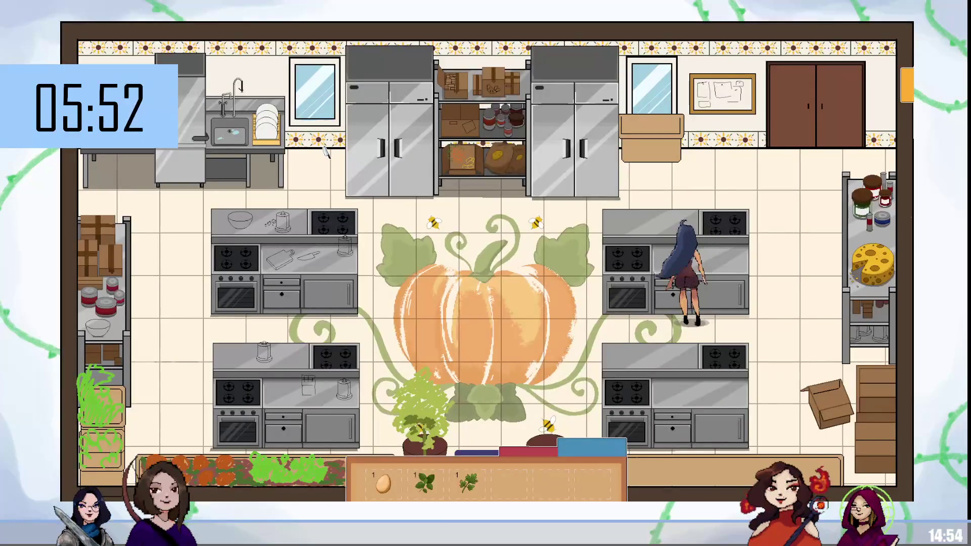
{"action": "key", "text": "Escape"}
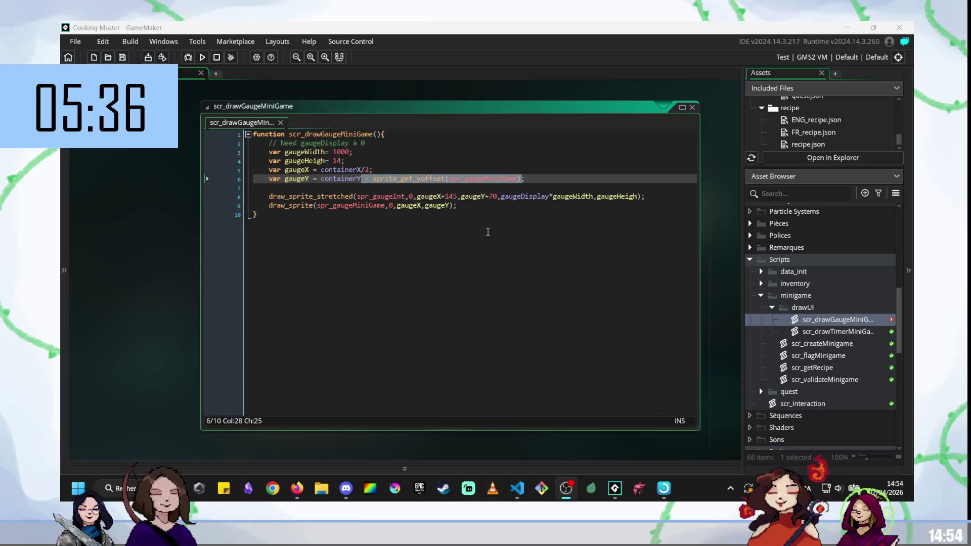
- Set gaugeY back to plain containerY in the gauge script, save and run the game
{"action": "left_click", "coordinate": [490, 233]}
{"action": "left_click", "coordinate": [507, 172]}
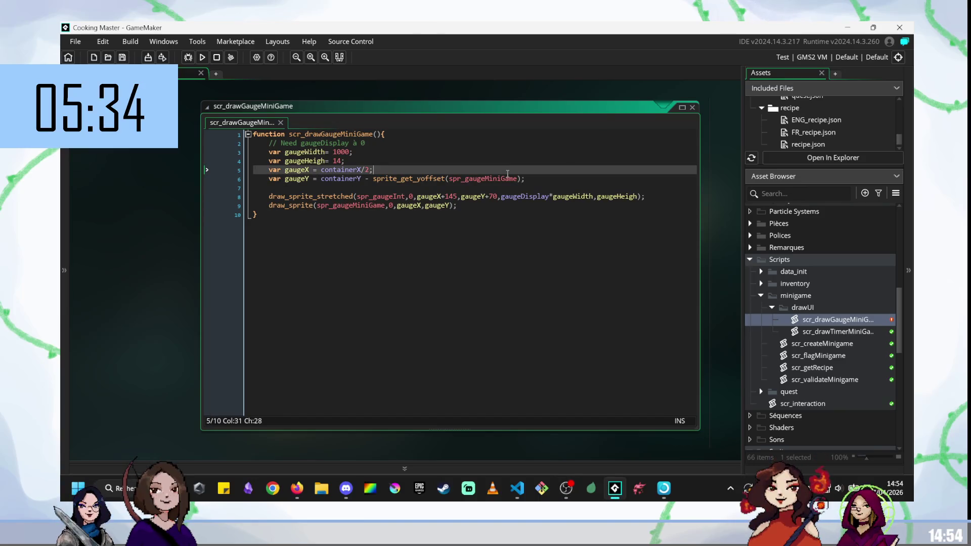
{"action": "key", "text": "ctrl+z"}
{"action": "key", "text": "ctrl+y"}
{"action": "key", "text": "ctrl+y"}
{"action": "key", "text": "ctrl+y"}
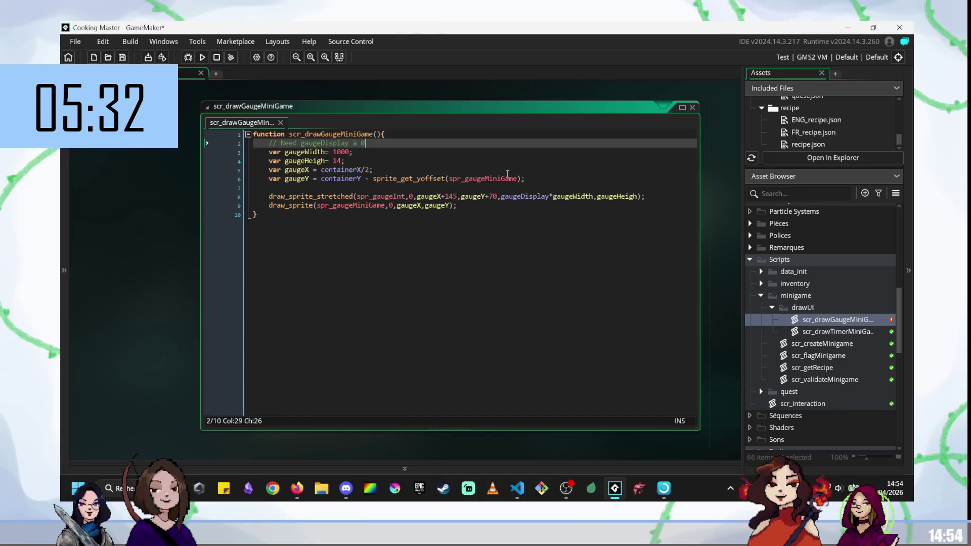
{"action": "key", "text": "F5"}
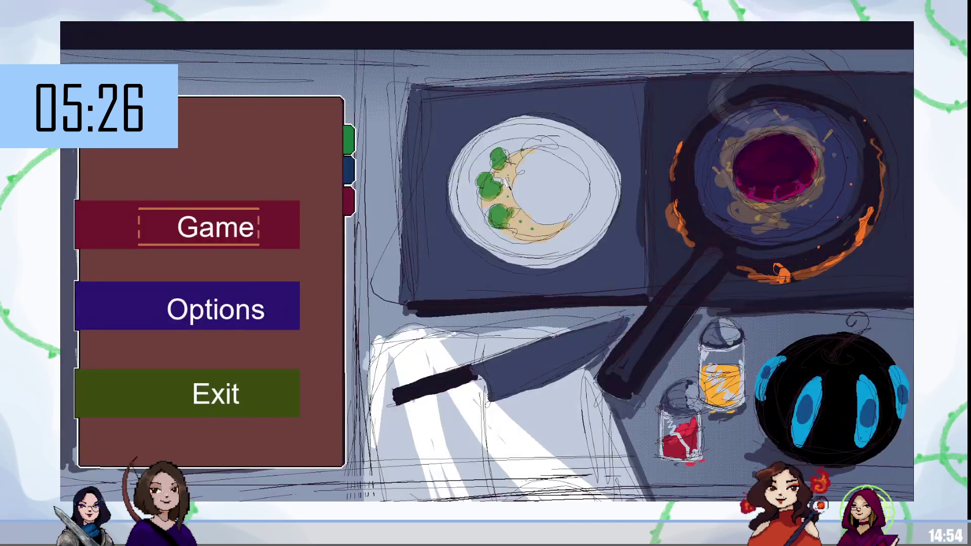
- Walk the chef to the stove counter, stir the bowl to fill the gauge, then leave the game
{"action": "key", "text": "Return"}
{"action": "key", "text": "Up"}
{"action": "key", "text": "Right"}
{"action": "key", "text": "e"}
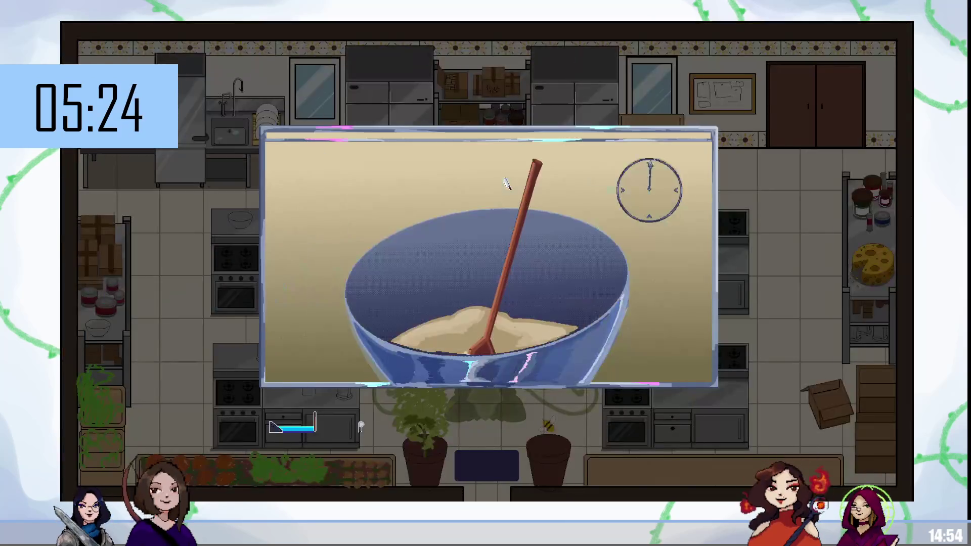
{"action": "mouse_move", "coordinate": [526, 235]}
{"action": "left_mouse_down"}
{"action": "mouse_move", "coordinate": [502, 331]}
{"action": "mouse_move", "coordinate": [156, 321]}
{"action": "mouse_move", "coordinate": [587, 202]}
{"action": "mouse_move", "coordinate": [473, 377]}
{"action": "mouse_move", "coordinate": [276, 371]}
{"action": "left_mouse_up"}
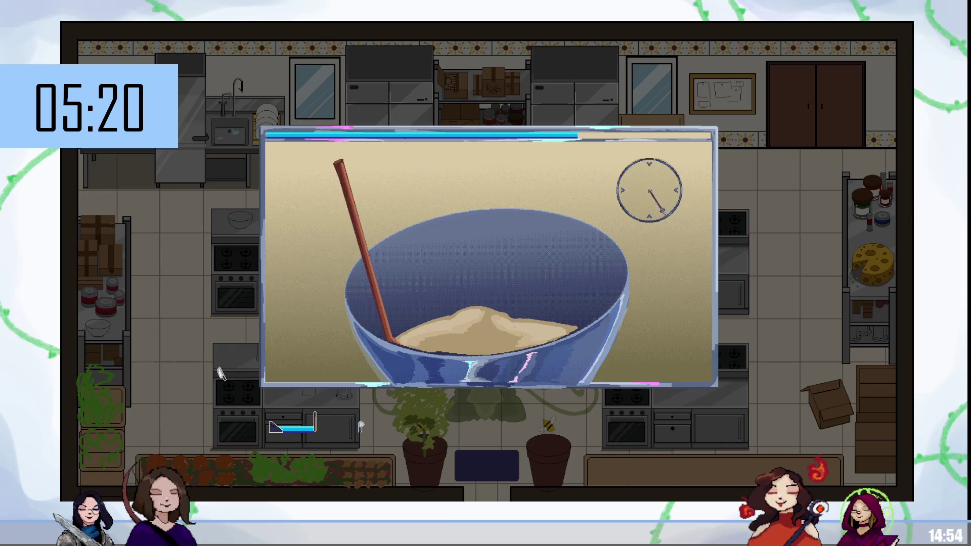
{"action": "key", "text": "alt+Tab"}
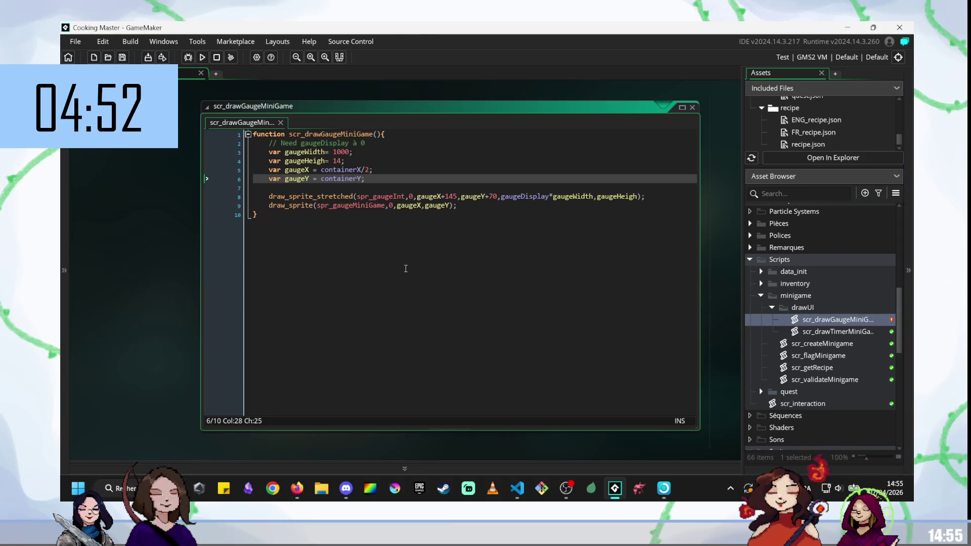
{"action": "left_click", "coordinate": [342, 269]}
{"action": "left_click", "coordinate": [384, 181]}
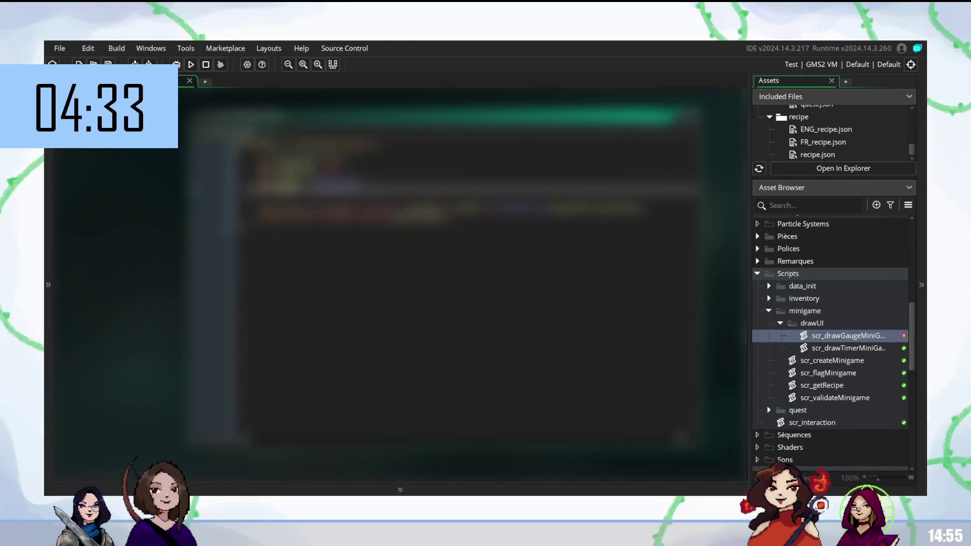
{"action": "left_click", "coordinate": [263, 225]}
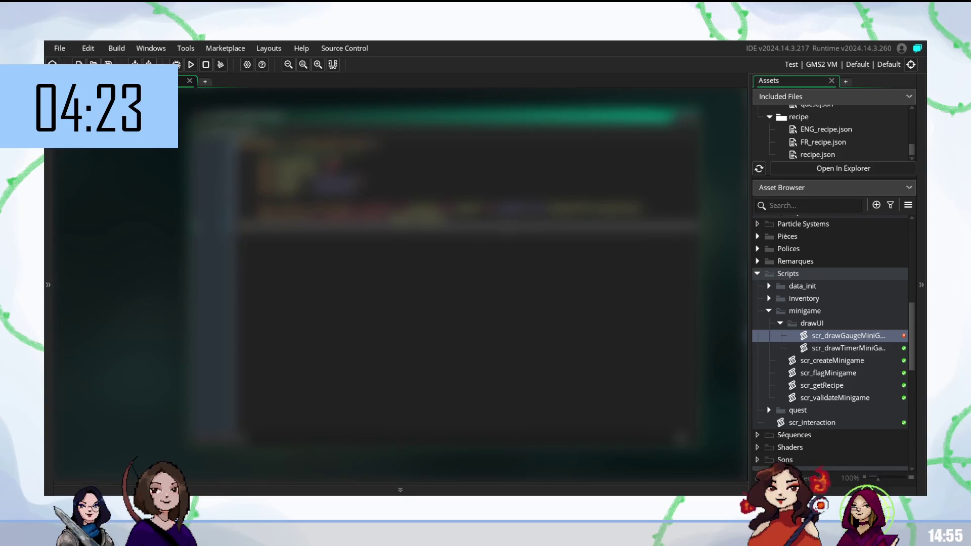
{"action": "left_click", "coordinate": [471, 214]}
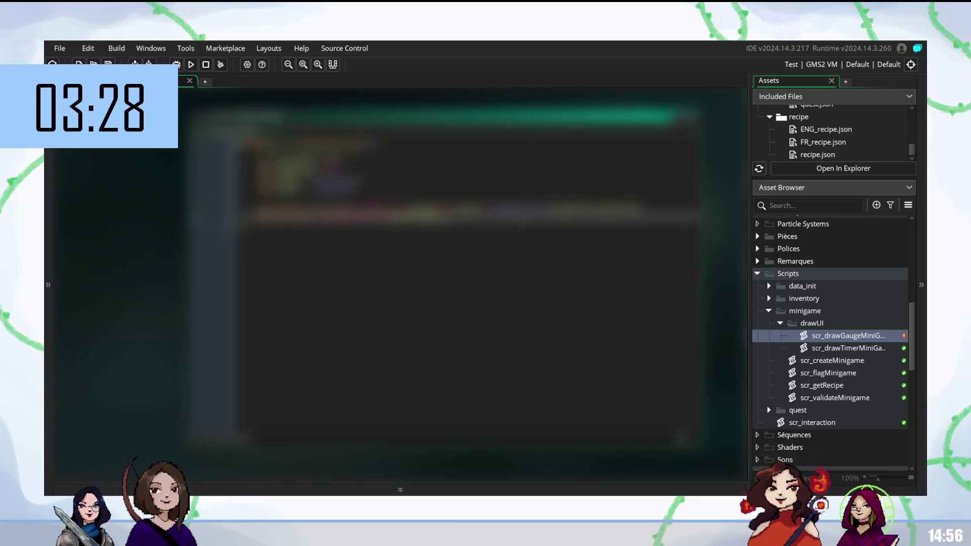
{"action": "left_click", "coordinate": [334, 188]}
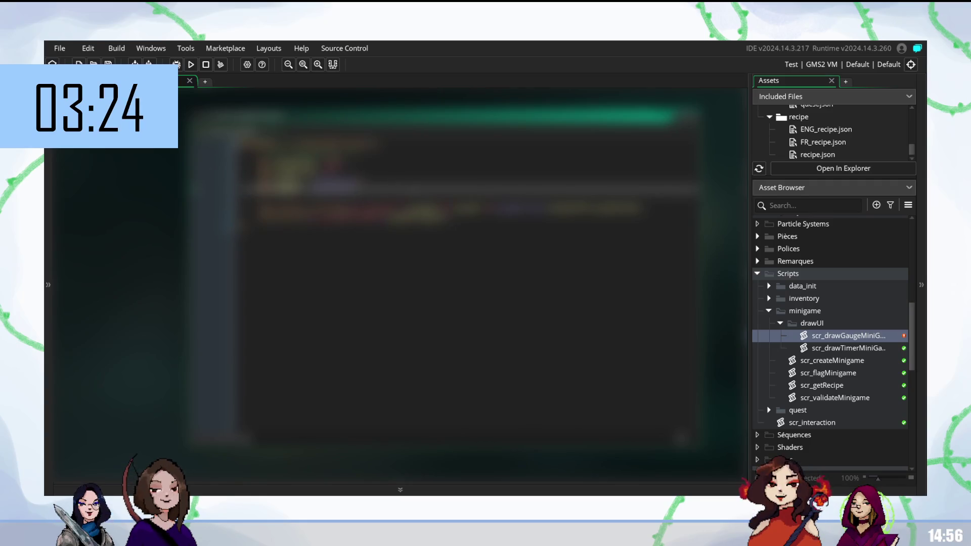
{"action": "scroll", "coordinate": [835, 409], "scroll_direction": "up", "scroll_amount": 4}
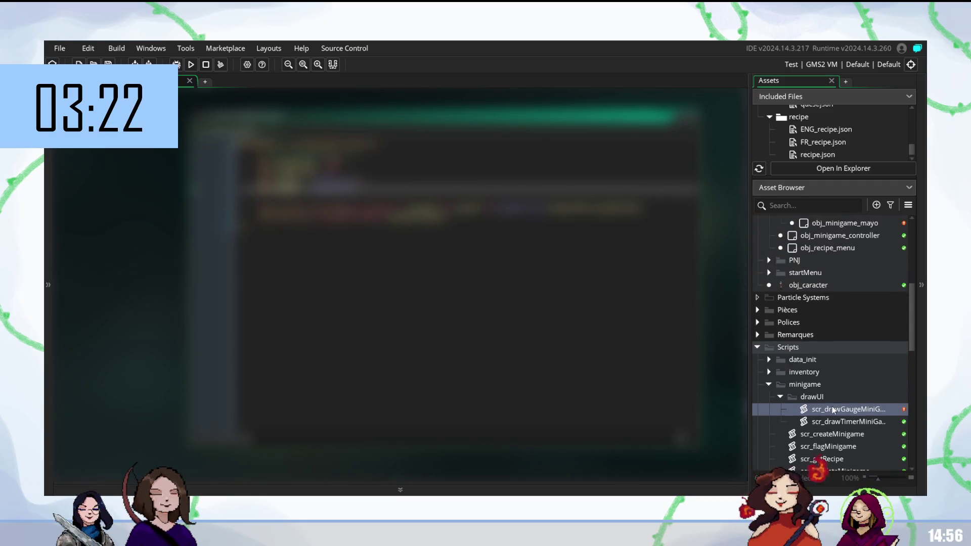
- Open obj_minigame_mayo and scroll through its event code for review
{"action": "double_click", "coordinate": [842, 296]}
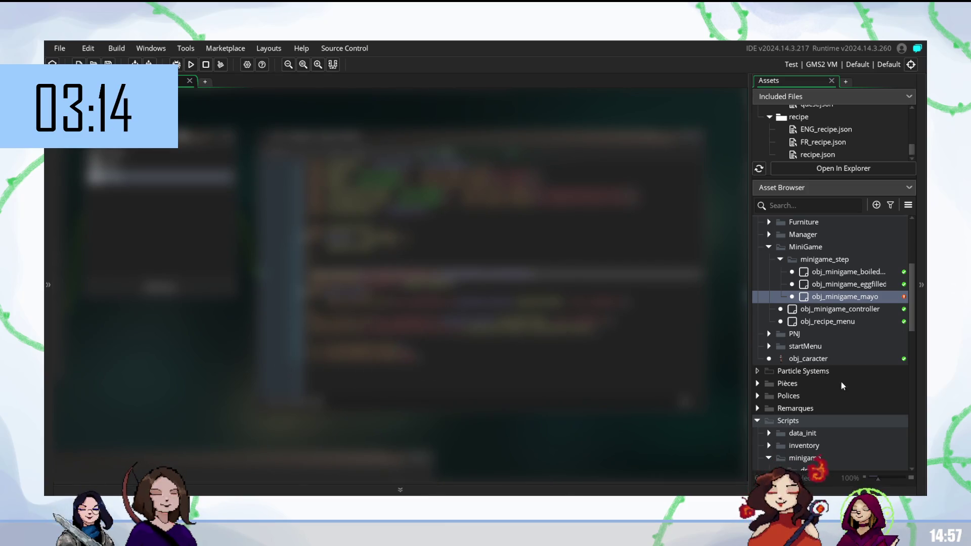
{"action": "scroll", "coordinate": [226, 370], "scroll_direction": "up", "scroll_amount": 3}
{"action": "scroll", "coordinate": [400, 284], "scroll_direction": "down", "scroll_amount": 1}
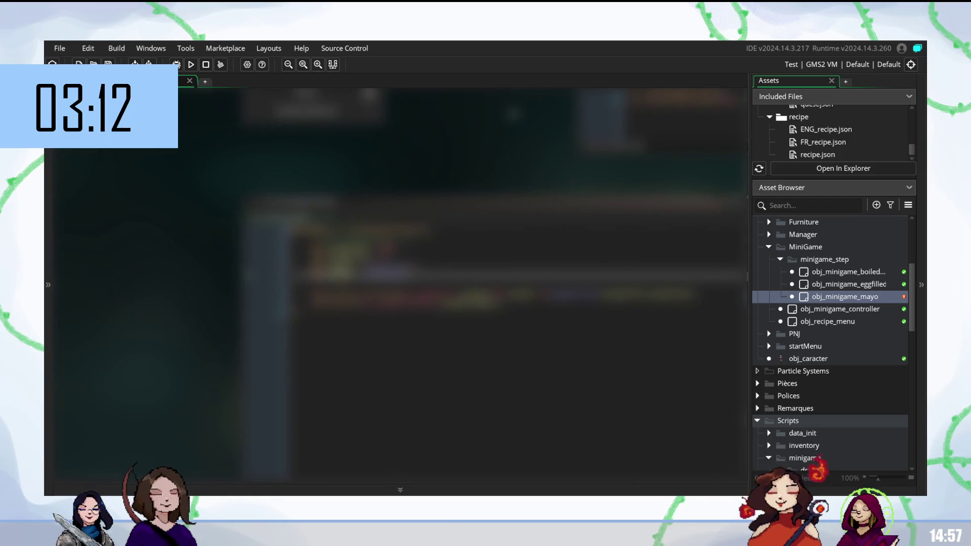
{"action": "scroll", "coordinate": [400, 283], "scroll_direction": "down", "scroll_amount": 2}
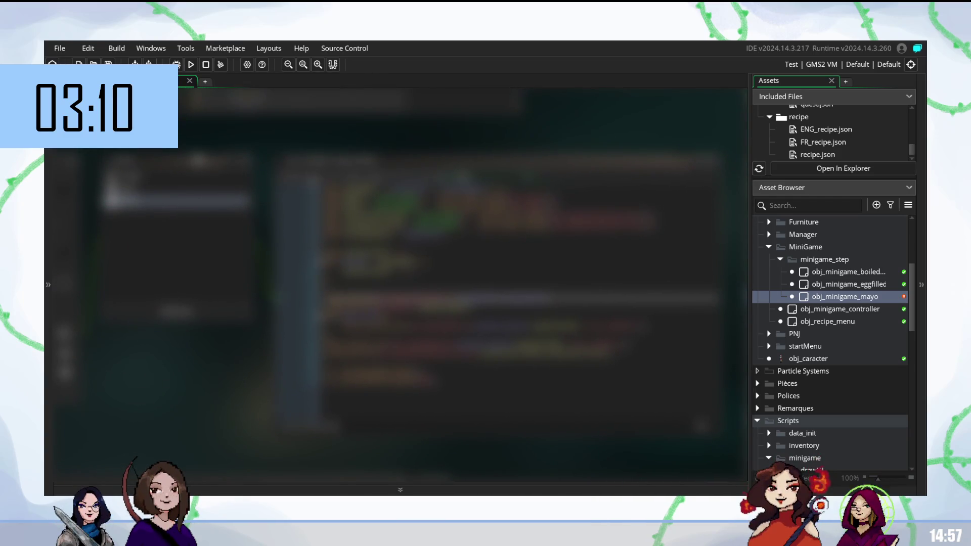
{"action": "scroll", "coordinate": [400, 283], "scroll_direction": "down", "scroll_amount": 2}
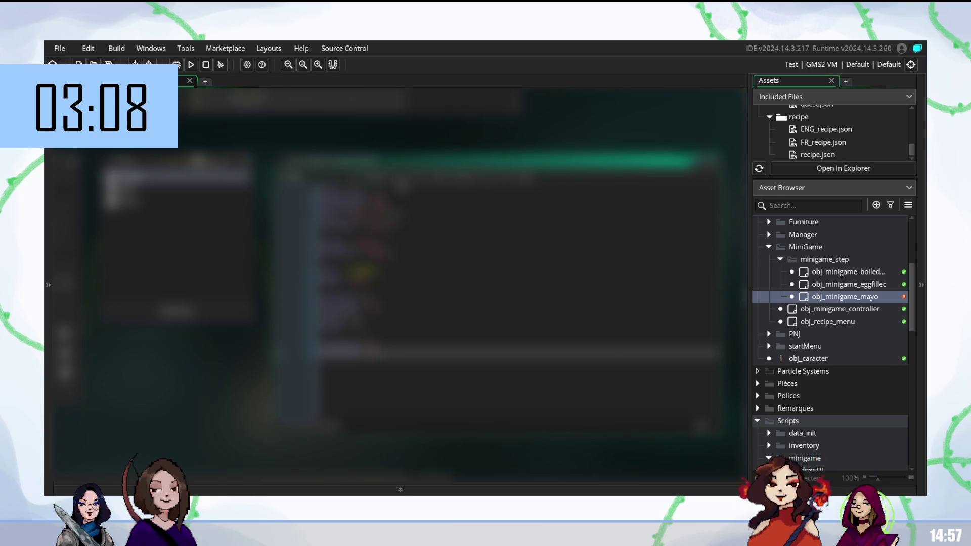
{"action": "scroll", "coordinate": [399, 283], "scroll_direction": "down", "scroll_amount": 2}
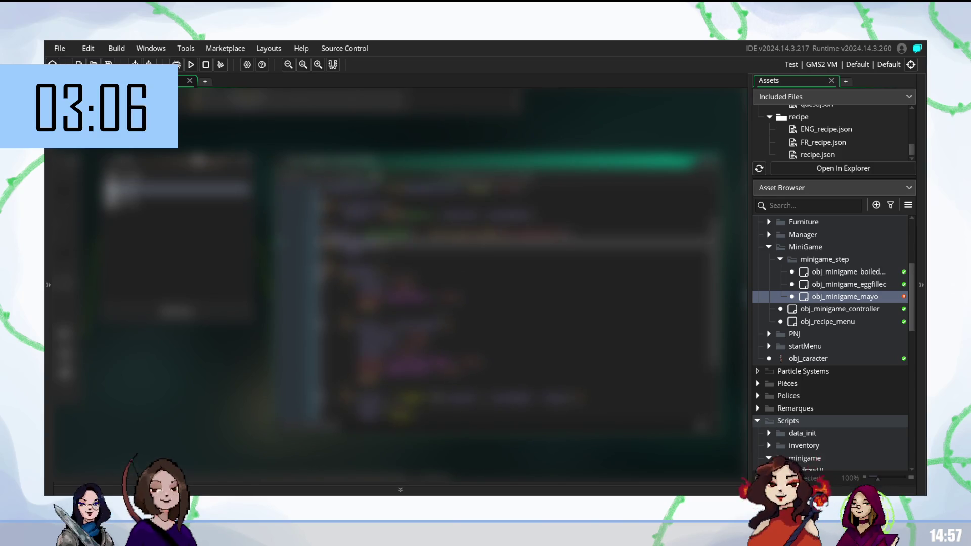
{"action": "scroll", "coordinate": [400, 283], "scroll_direction": "down", "scroll_amount": 3}
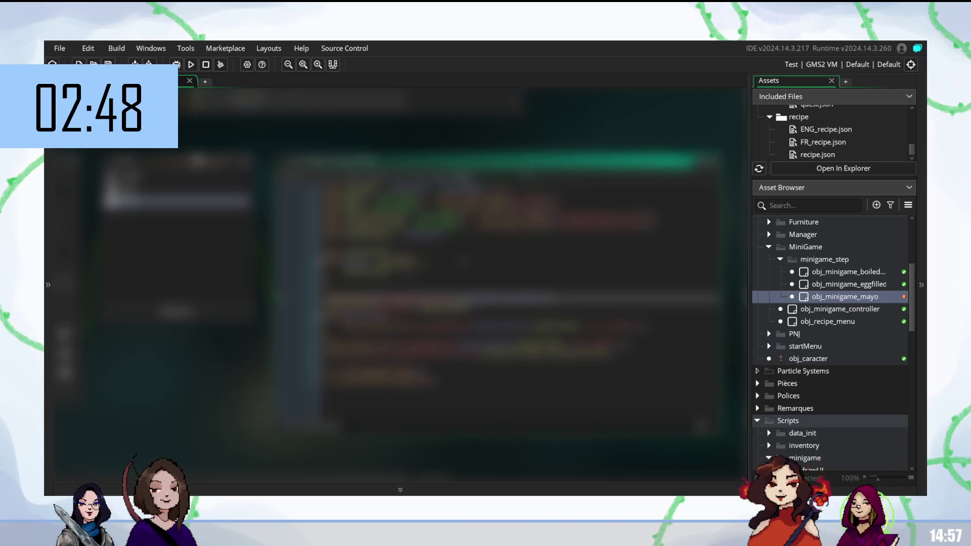
{"action": "left_click", "coordinate": [374, 262]}
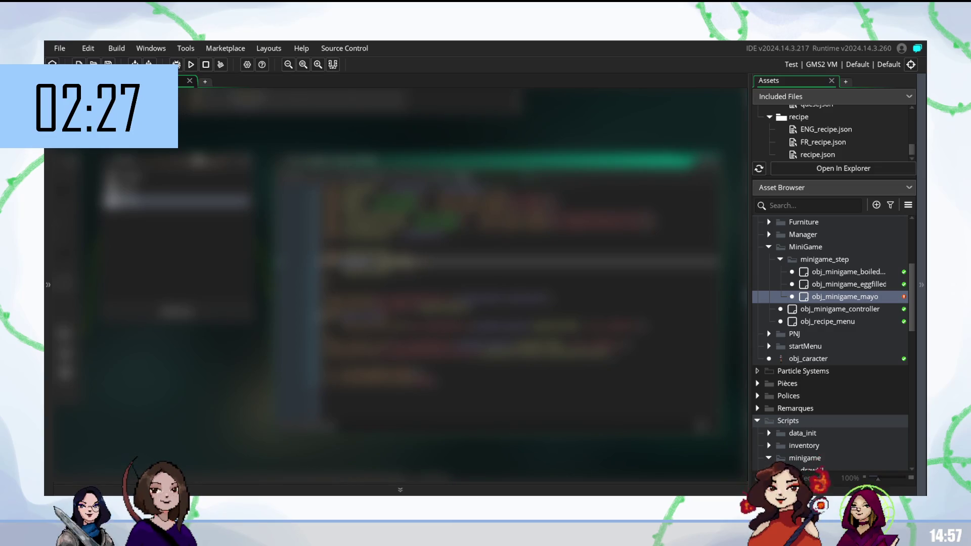
{"action": "scroll", "coordinate": [399, 283], "scroll_direction": "down", "scroll_amount": 3}
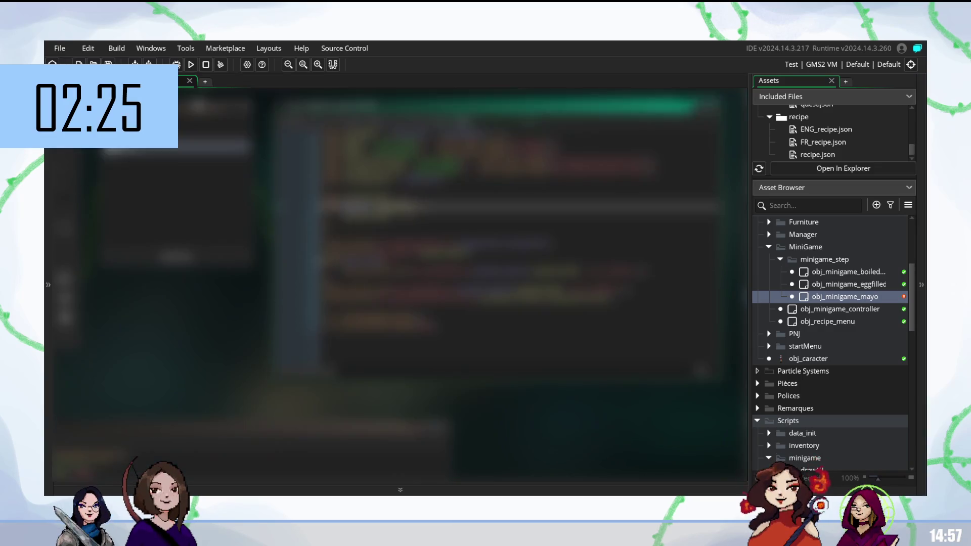
{"action": "scroll", "coordinate": [399, 283], "scroll_direction": "down", "scroll_amount": 5}
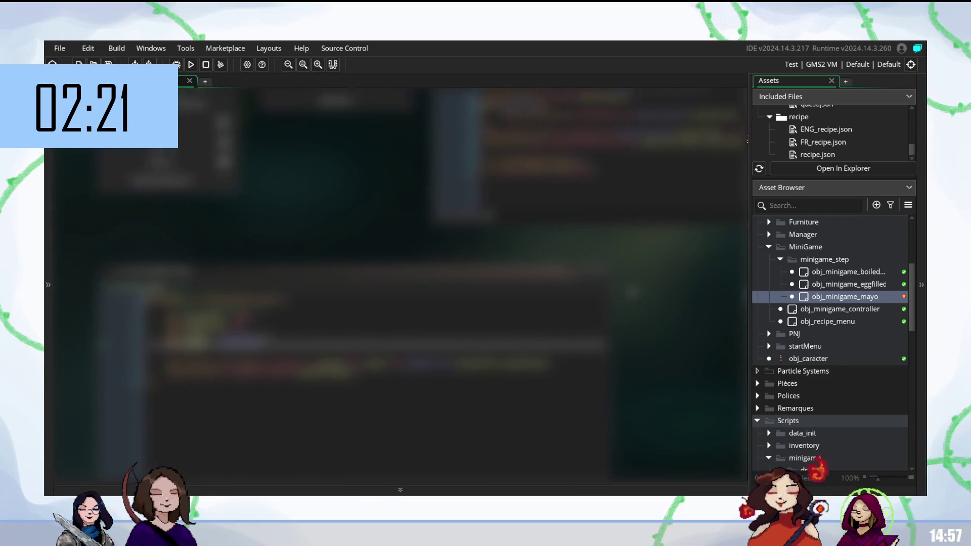
{"action": "scroll", "coordinate": [462, 489], "scroll_direction": "down", "scroll_amount": 5}
{"action": "scroll", "coordinate": [462, 488], "scroll_direction": "down", "scroll_amount": 5}
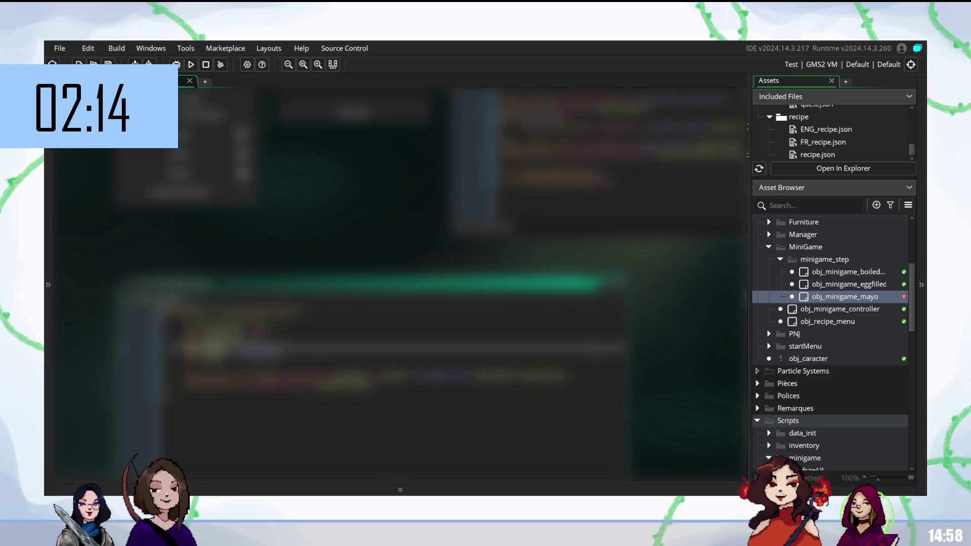
- Build and run the game, then open obj_minigame_controller from the Asset Browser
{"action": "key", "text": "F5"}
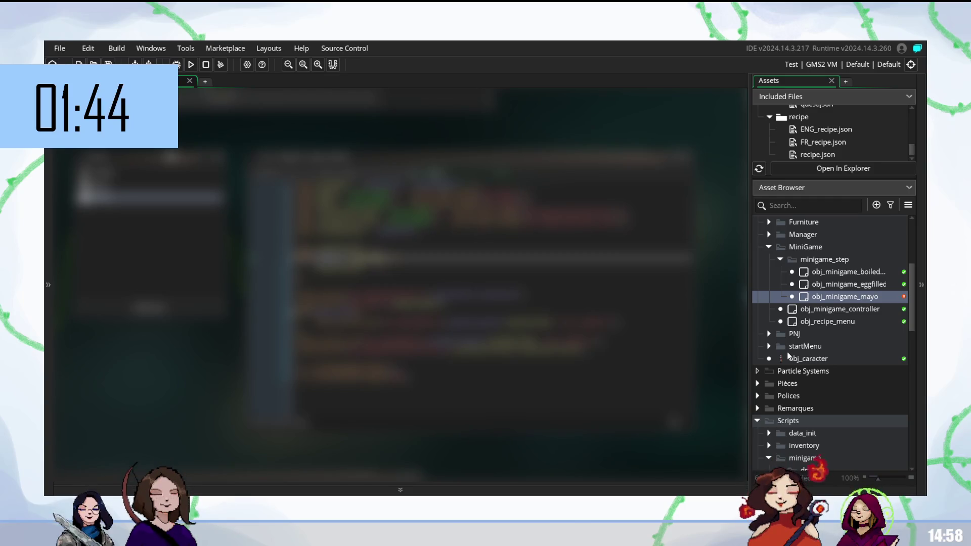
{"action": "scroll", "coordinate": [790, 286], "scroll_direction": "up", "scroll_amount": 1}
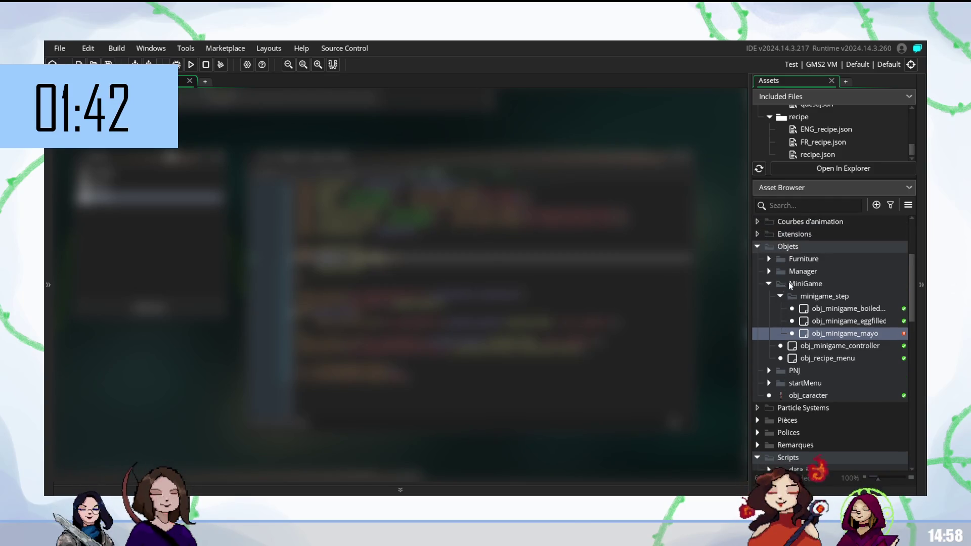
{"action": "double_click", "coordinate": [805, 347]}
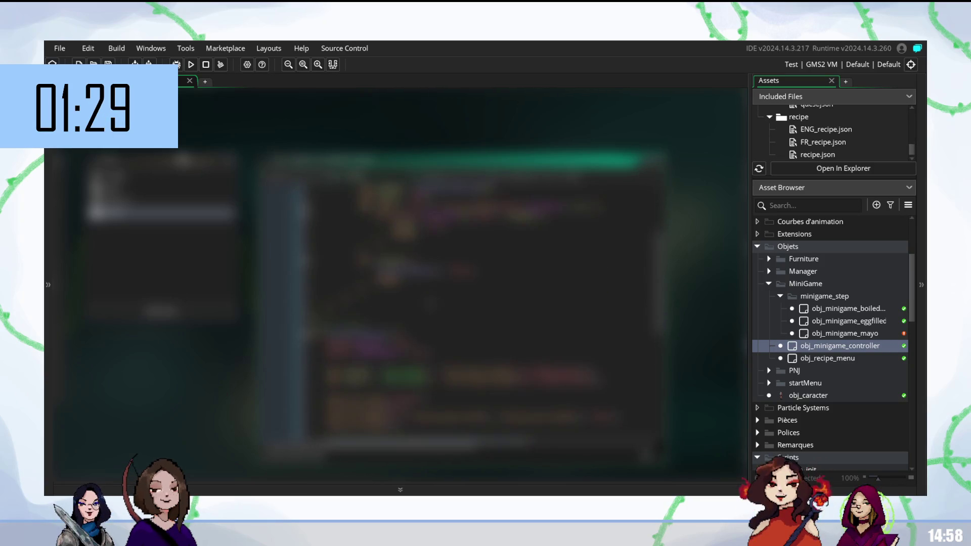
- Review the obj_minigame_controller code, jumping back to an earlier line
{"action": "left_click", "coordinate": [455, 230]}
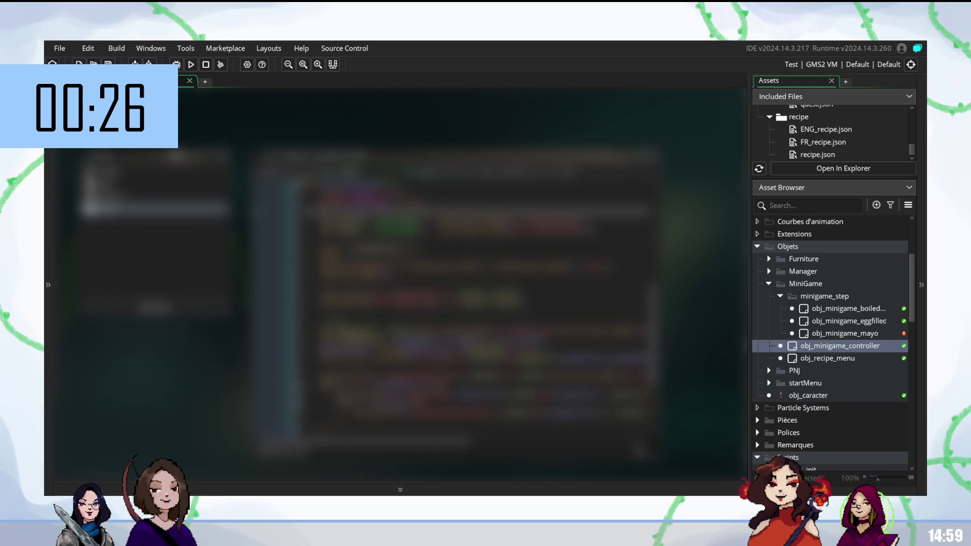
{"action": "scroll", "coordinate": [865, 330], "scroll_direction": "up", "scroll_amount": 4}
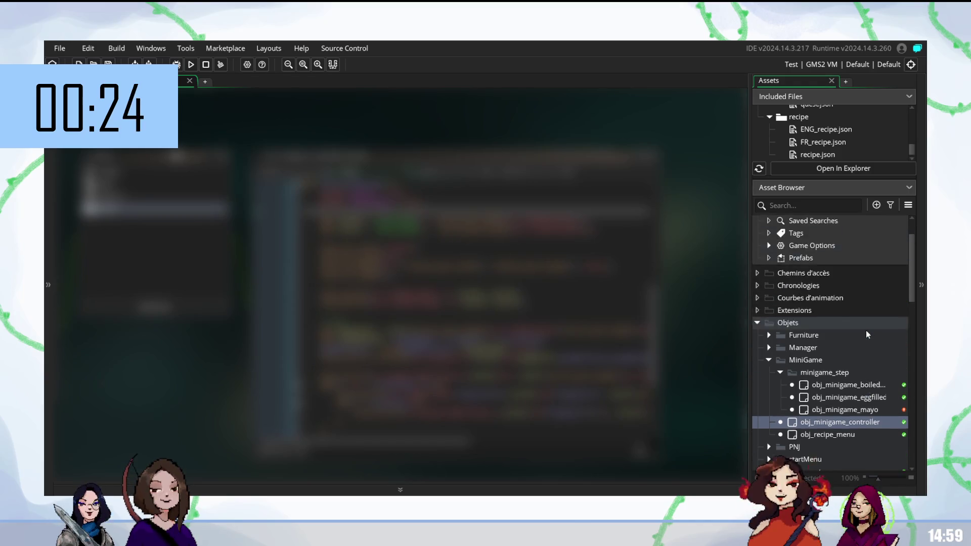
- Expand Objets > Manager in the Asset Browser and open obj_gameManager's editor
{"action": "scroll", "coordinate": [857, 324], "scroll_direction": "down", "scroll_amount": 3}
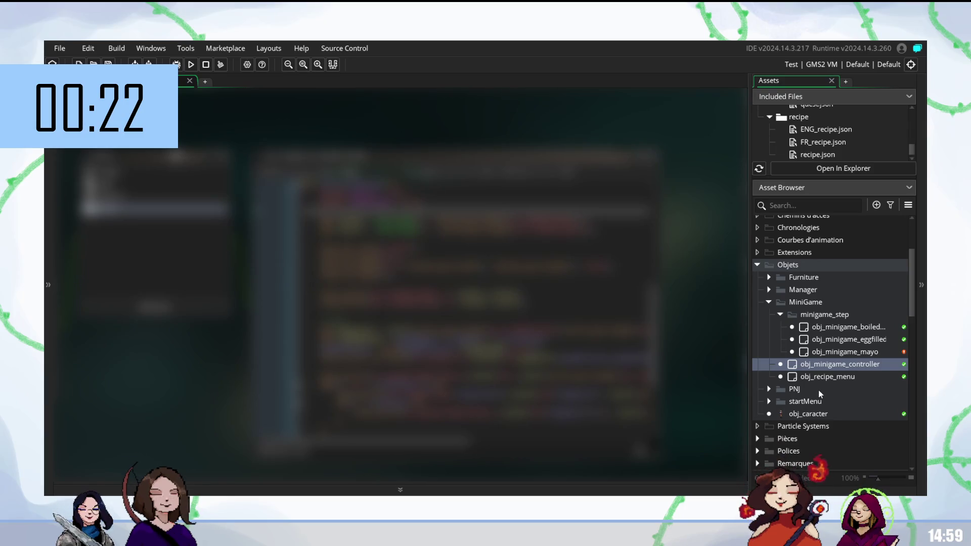
{"action": "scroll", "coordinate": [818, 390], "scroll_direction": "down", "scroll_amount": 2}
{"action": "scroll", "coordinate": [820, 389], "scroll_direction": "up", "scroll_amount": 3}
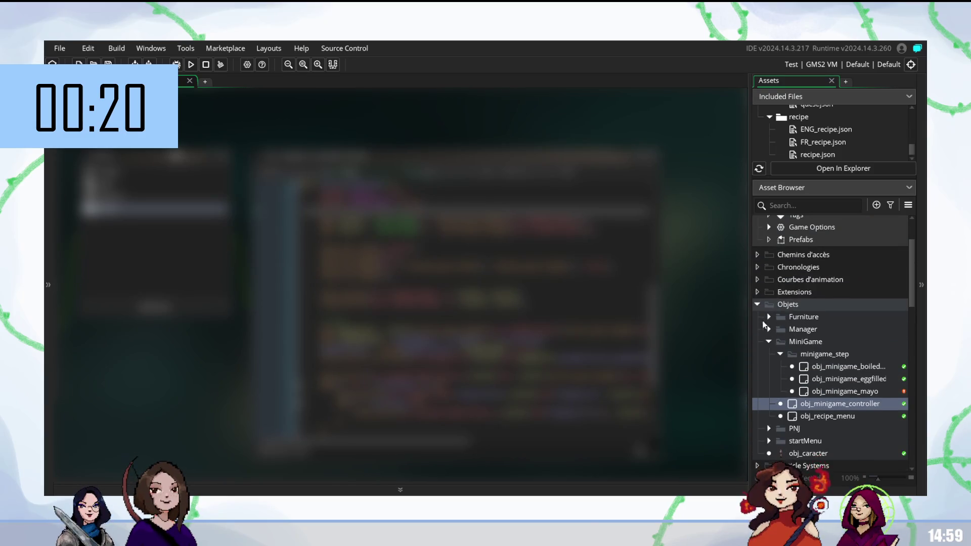
{"action": "scroll", "coordinate": [776, 364], "scroll_direction": "down", "scroll_amount": 3}
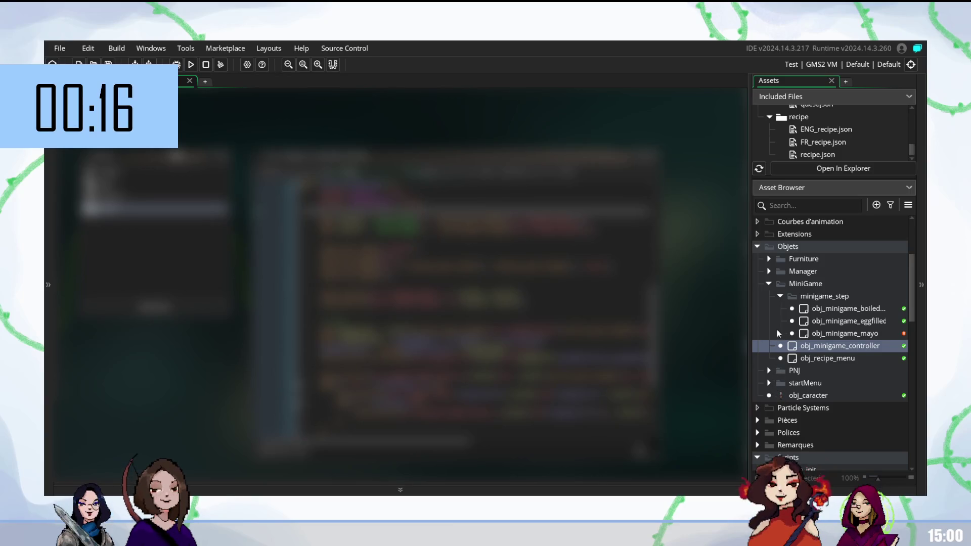
{"action": "left_click", "coordinate": [769, 271]}
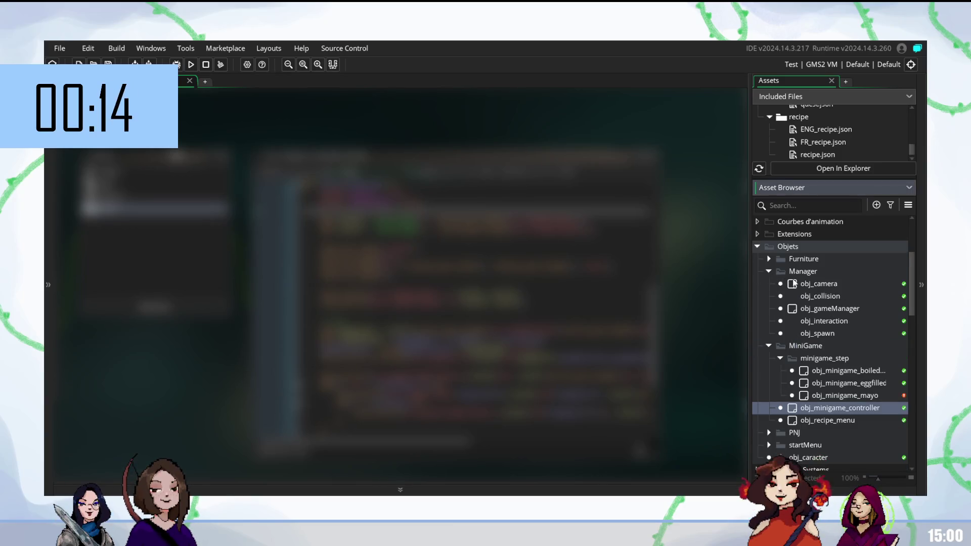
{"action": "left_click", "coordinate": [815, 310]}
{"action": "double_click", "coordinate": [815, 309]}
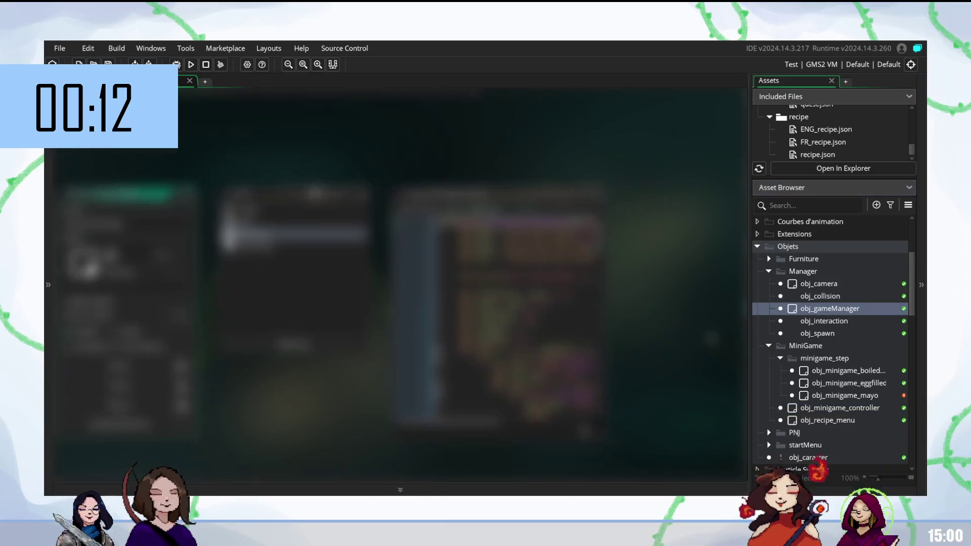
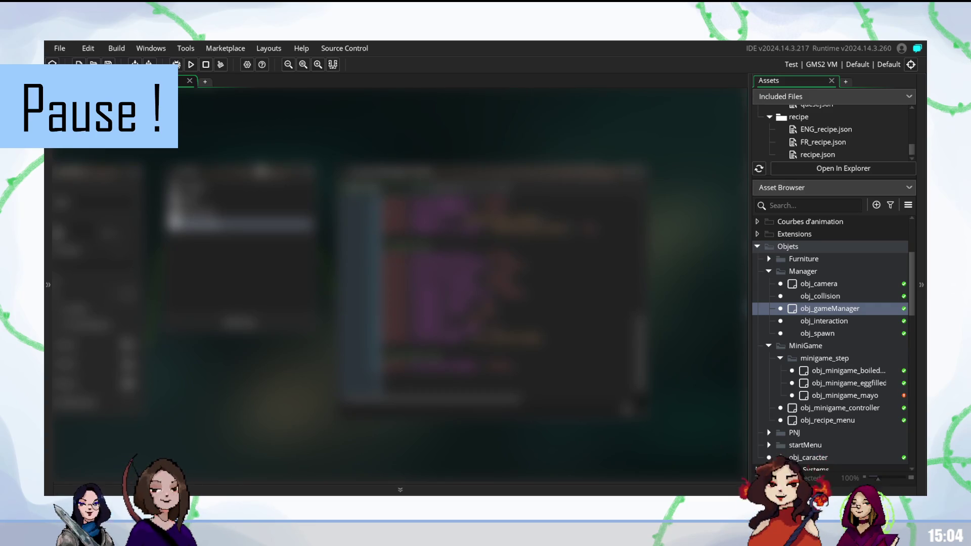
- Open obj_minigame_controller from Objets > MiniGame and scroll up in its code
{"action": "double_click", "coordinate": [839, 407]}
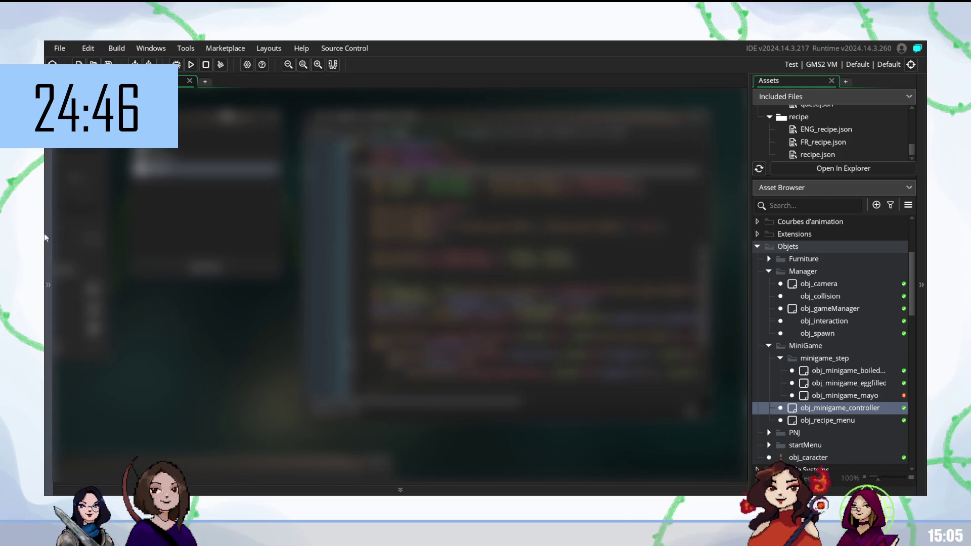
{"action": "scroll", "coordinate": [505, 278], "scroll_direction": "up", "scroll_amount": 5}
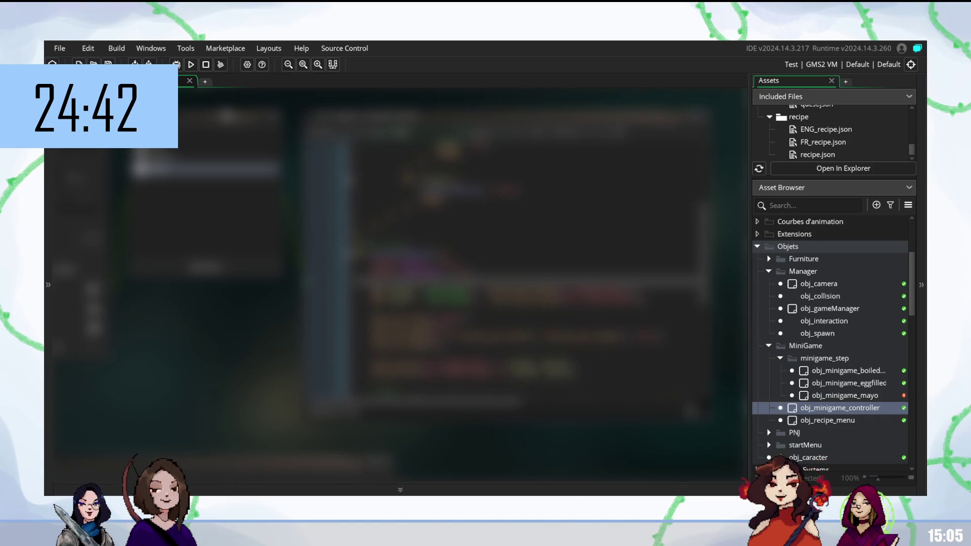
- Replace the end of a line in the controller's code with pasted code
{"action": "left_click", "coordinate": [501, 296]}
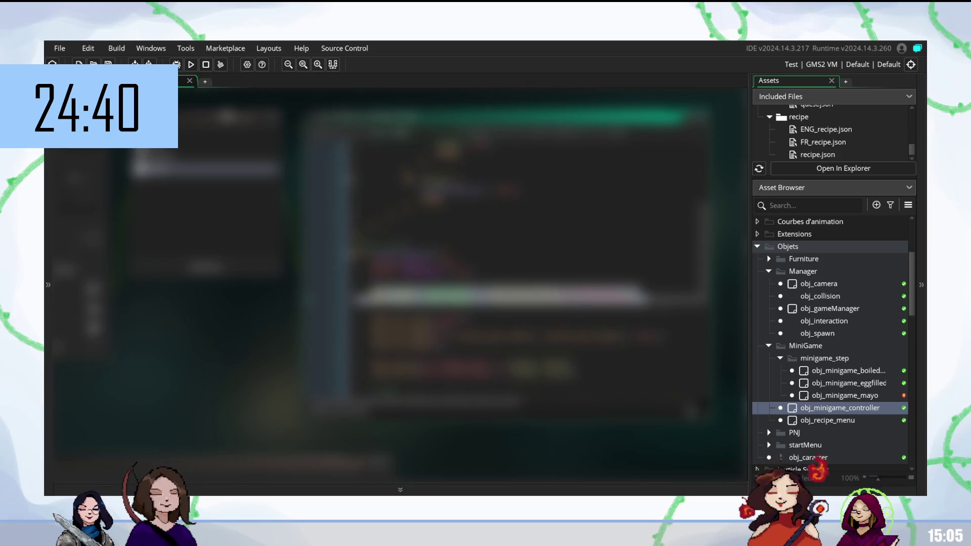
{"action": "left_click", "coordinate": [364, 299]}
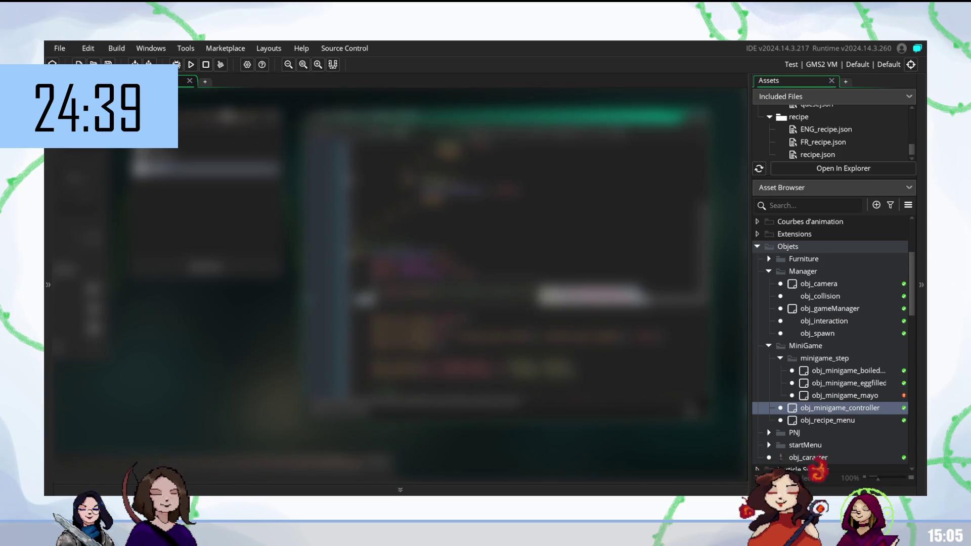
{"action": "key", "text": "ctrl+v"}
{"action": "key", "text": "Up"}
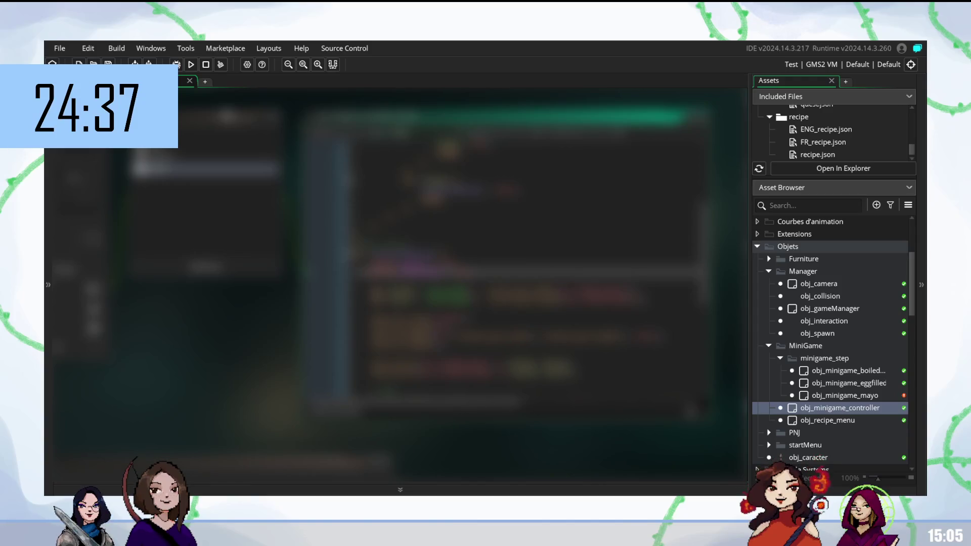
- Open obj_gameManager's code from the Asset Browser
{"action": "left_click", "coordinate": [365, 293]}
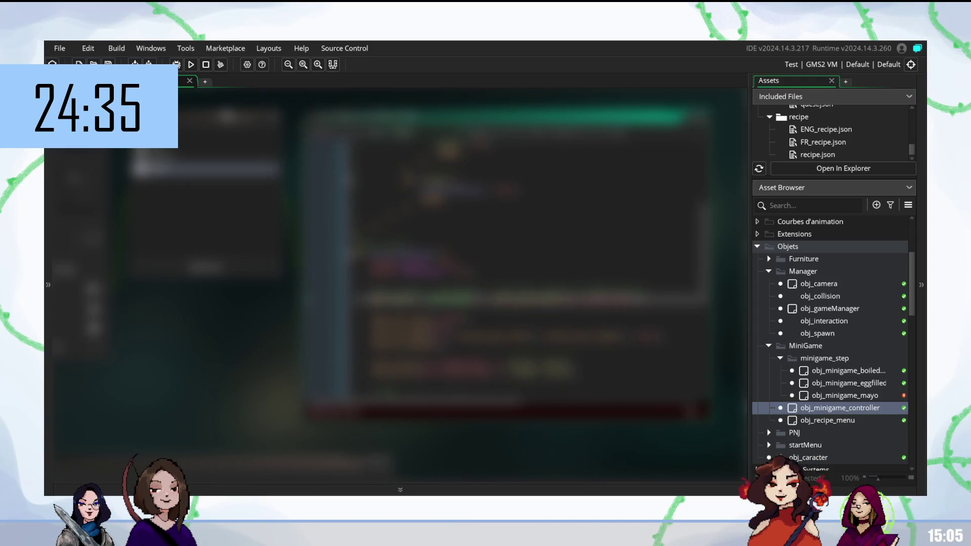
{"action": "left_click", "coordinate": [374, 304]}
{"action": "double_click", "coordinate": [830, 308]}
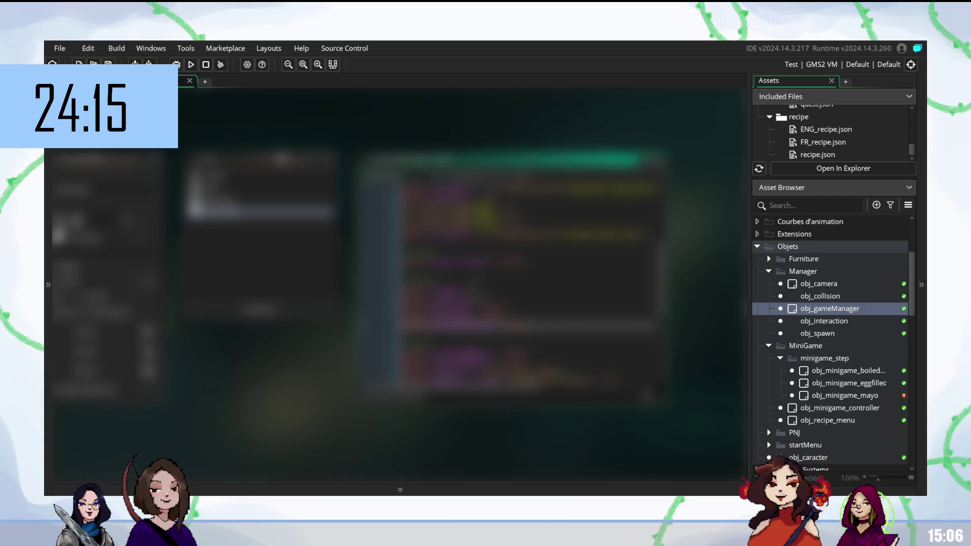
- Autocomplete an 's' entry on a line of obj_gameManager's code, then scroll through the script
{"action": "left_click", "coordinate": [506, 280]}
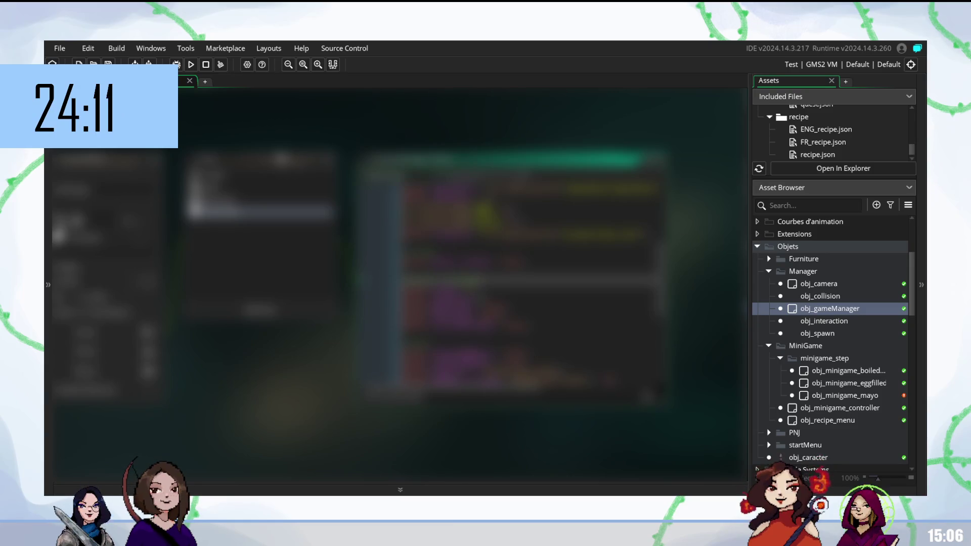
{"action": "key", "text": "Down"}
{"action": "key", "text": "Down"}
{"action": "key", "text": "Down"}
{"action": "key", "text": "Down"}
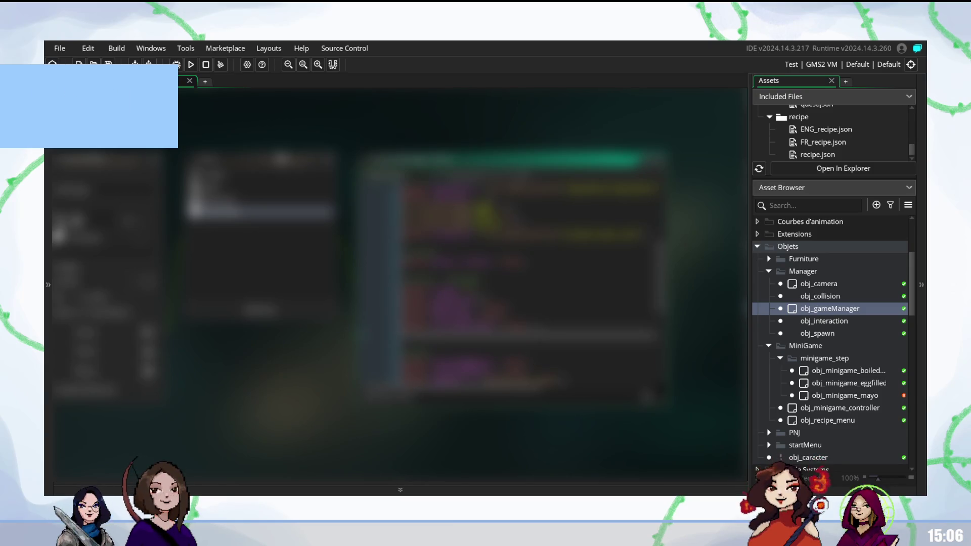
{"action": "key", "text": "ctrl+space"}
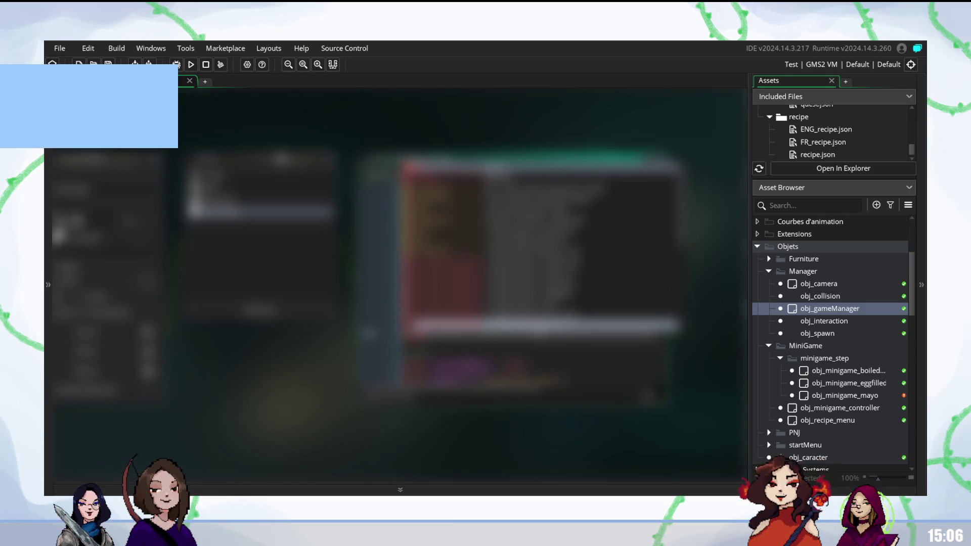
{"action": "type", "text": "s"}
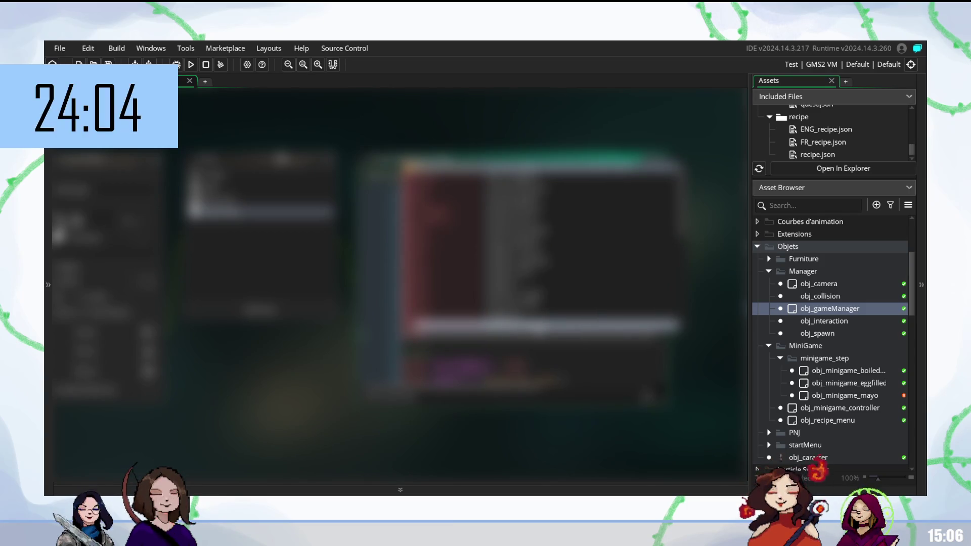
{"action": "key", "text": "Return"}
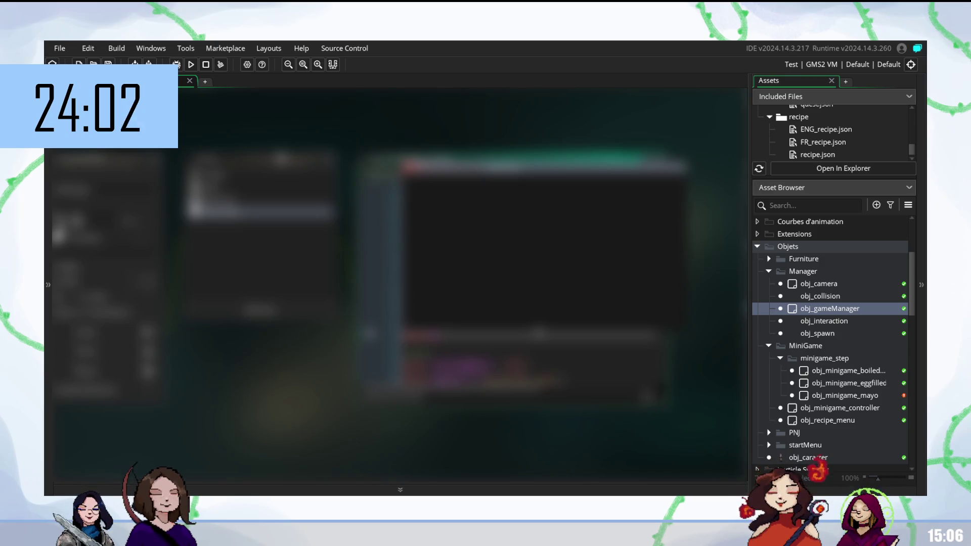
{"action": "key", "text": "Escape"}
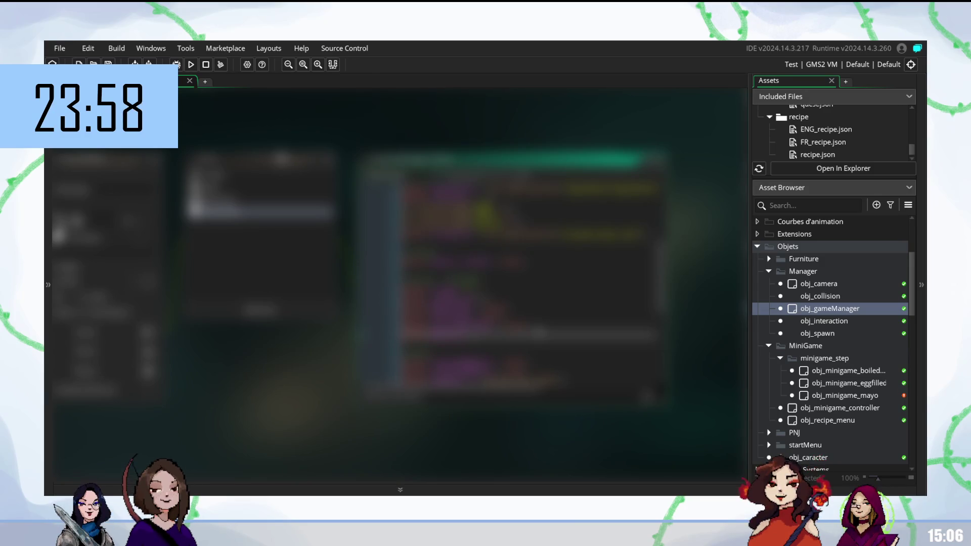
{"action": "scroll", "coordinate": [506, 278], "scroll_direction": "down", "scroll_amount": 3}
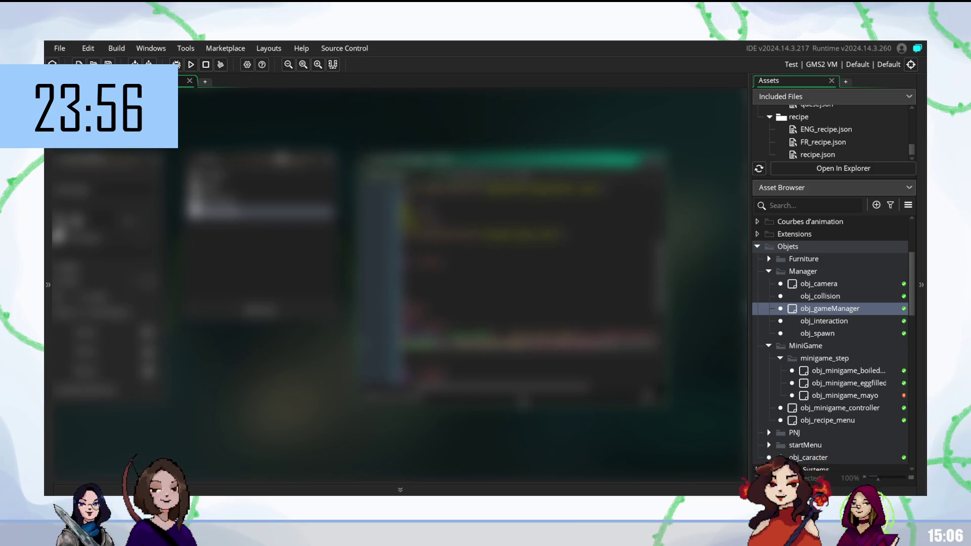
{"action": "scroll", "coordinate": [506, 278], "scroll_direction": "down", "scroll_amount": 3}
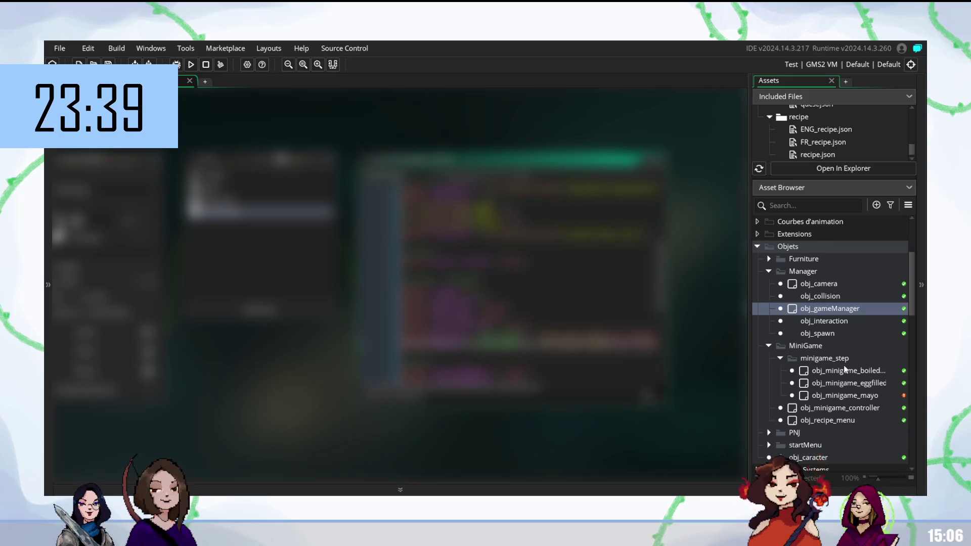
- Reopen obj_minigame_controller and write a function call that takes a global variable argument
{"action": "double_click", "coordinate": [839, 408]}
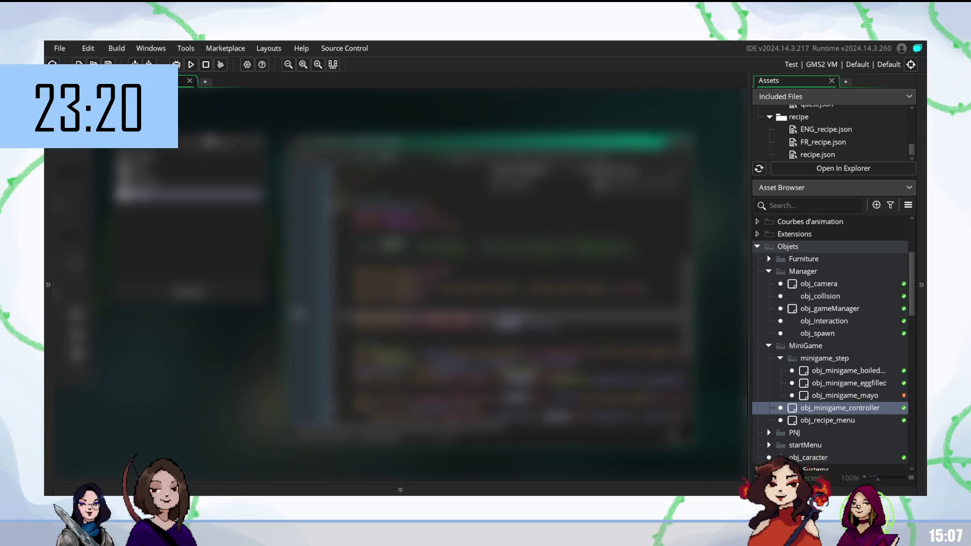
{"action": "type", "text": "global"}
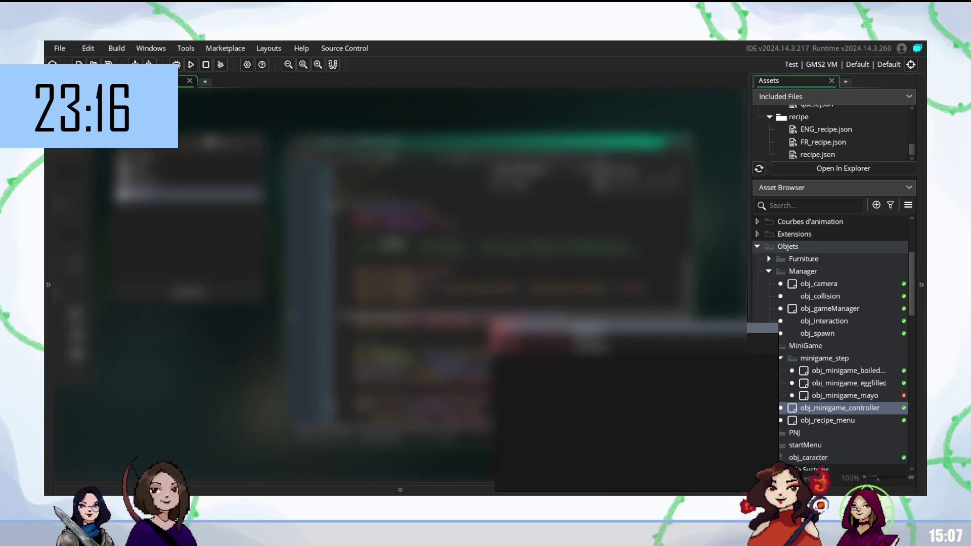
{"action": "key", "text": "Return"}
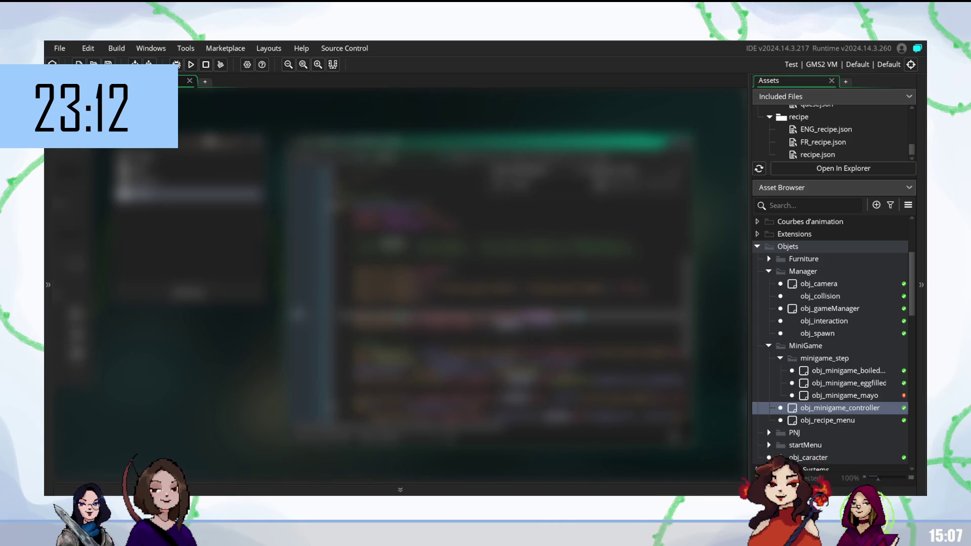
{"action": "type", "text": "("}
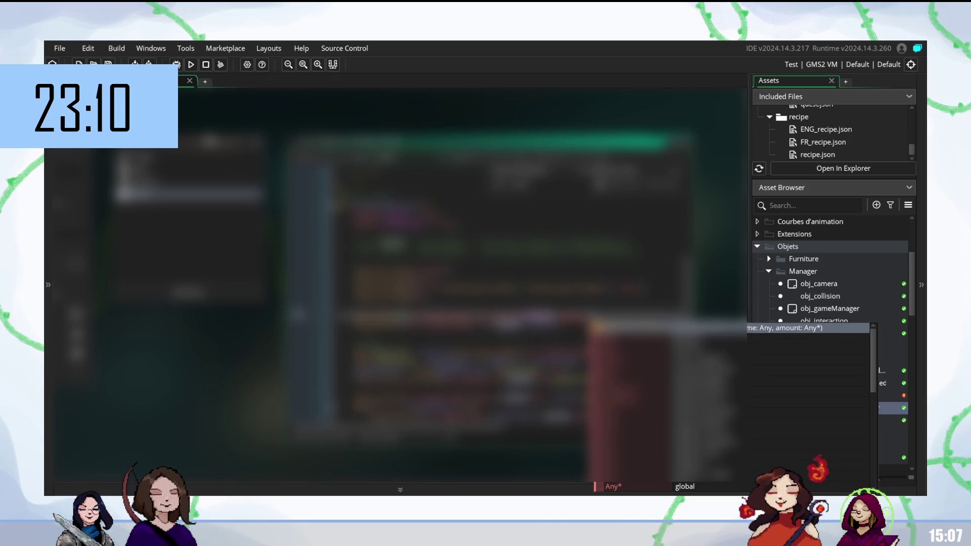
{"action": "key", "text": "Escape"}
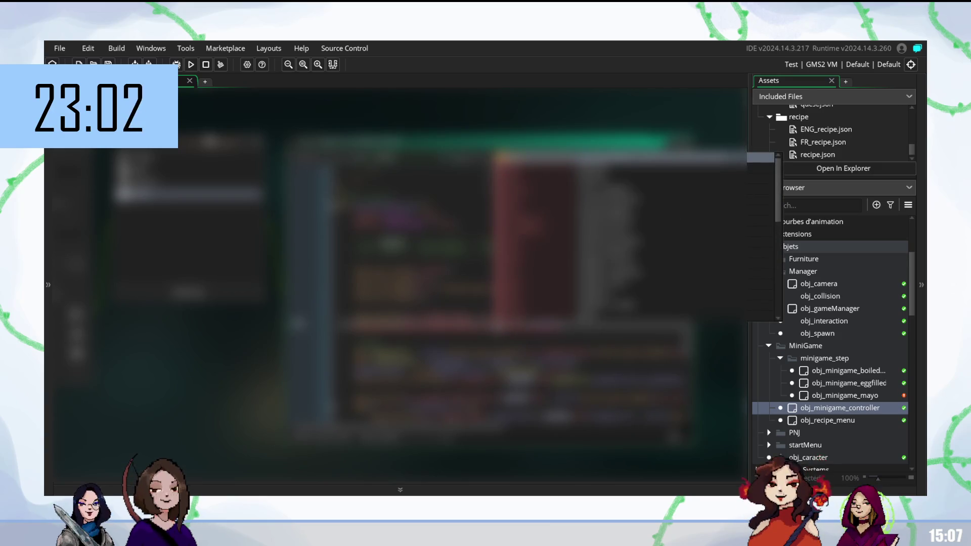
{"action": "key", "text": "Escape"}
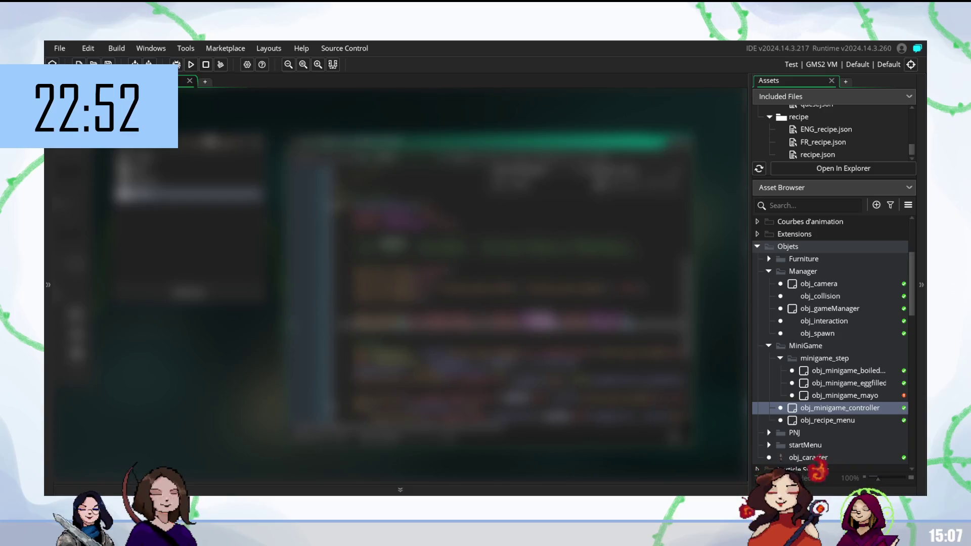
{"action": "scroll", "coordinate": [507, 295], "scroll_direction": "down", "scroll_amount": 2}
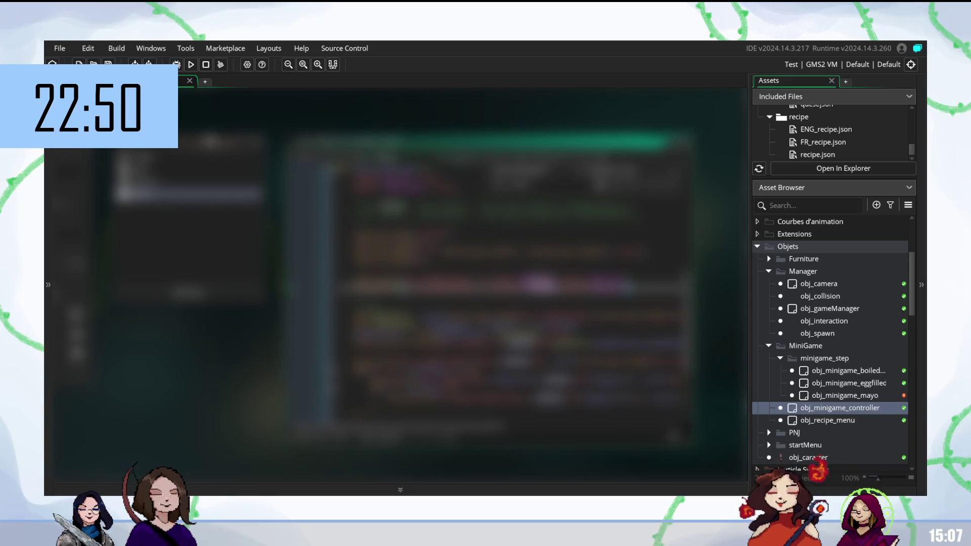
- Place the cursor three lines lower in the controller's code to continue the gauge code
{"action": "left_click", "coordinate": [521, 344]}
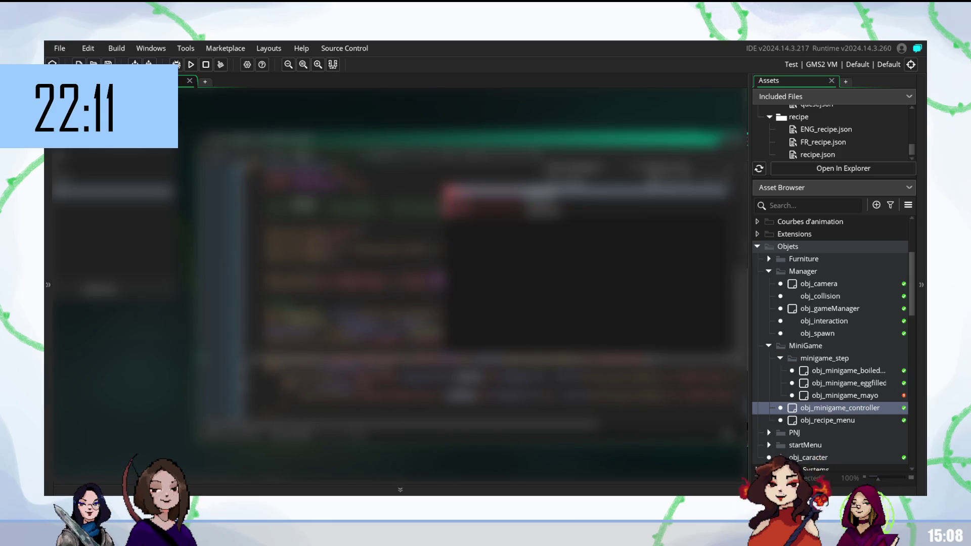
- Accept the autocomplete suggestion and start a new line in the controller's code
{"action": "key", "text": "Return"}
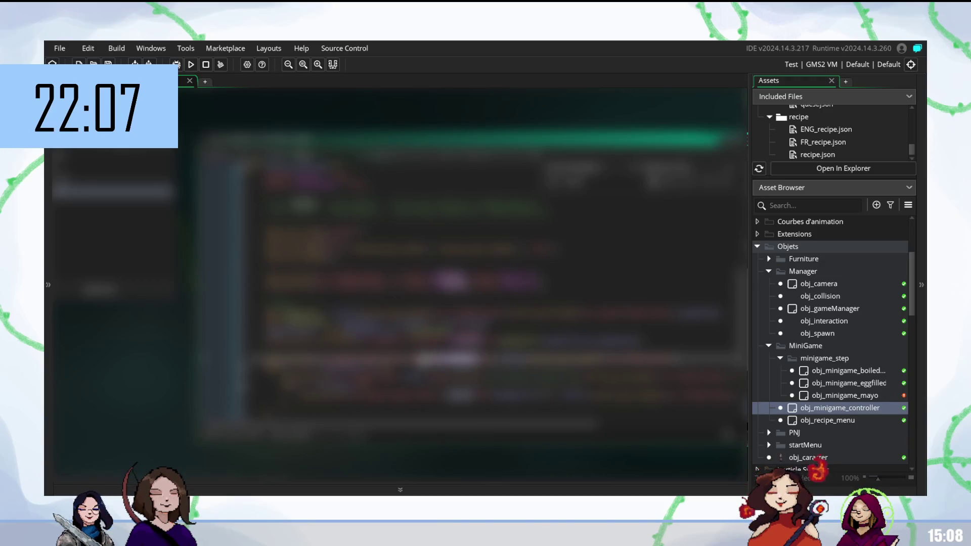
{"action": "key", "text": "Return"}
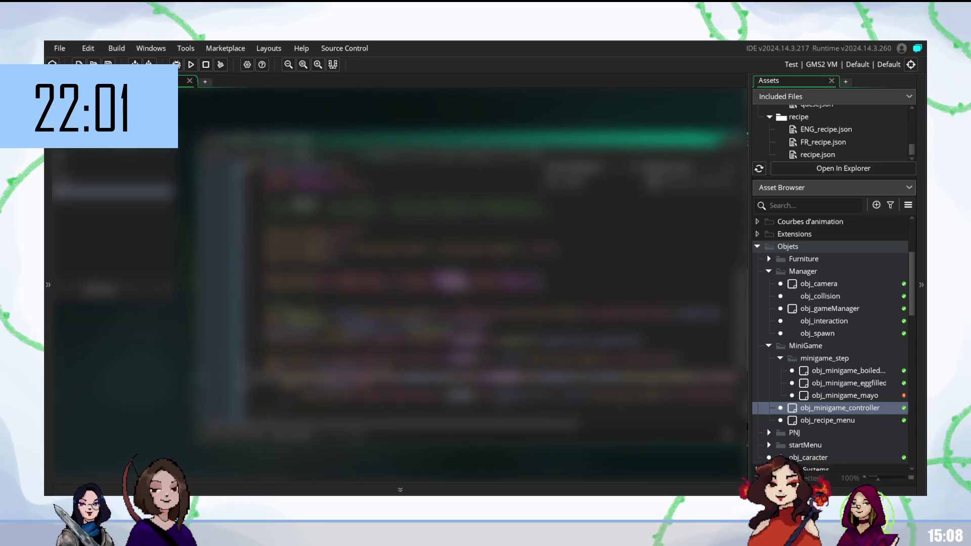
{"action": "scroll", "coordinate": [490, 283], "scroll_direction": "down", "scroll_amount": 2}
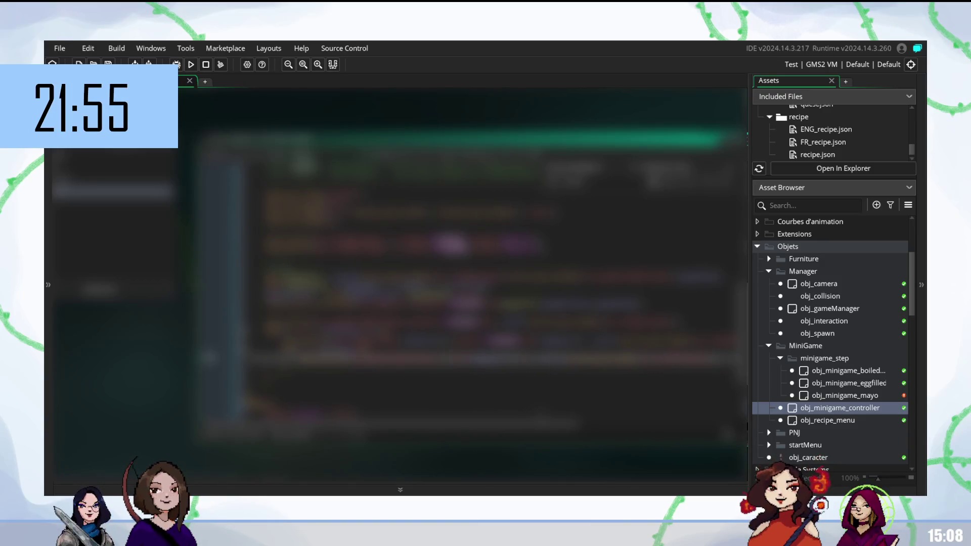
{"action": "scroll", "coordinate": [490, 283], "scroll_direction": "down", "scroll_amount": 1}
{"action": "scroll", "coordinate": [490, 283], "scroll_direction": "up", "scroll_amount": 2}
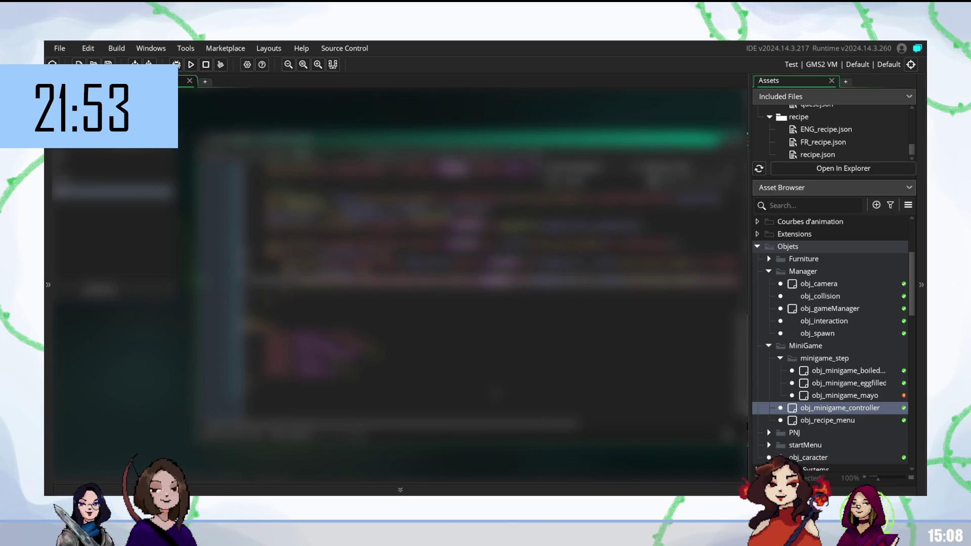
- Select a word on an upper line, paste code on the lower lines, then undo the paste
{"action": "left_click", "coordinate": [456, 317]}
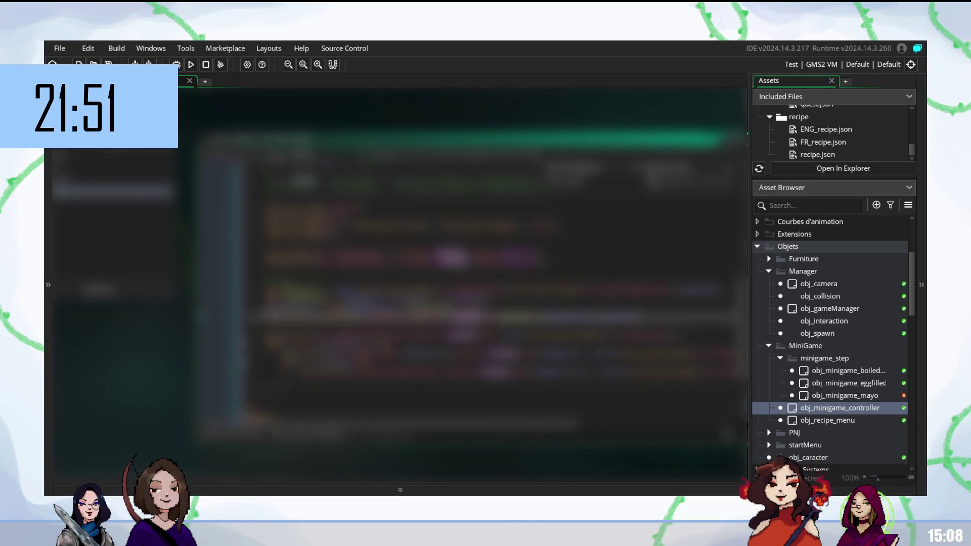
{"action": "left_click", "coordinate": [455, 271]}
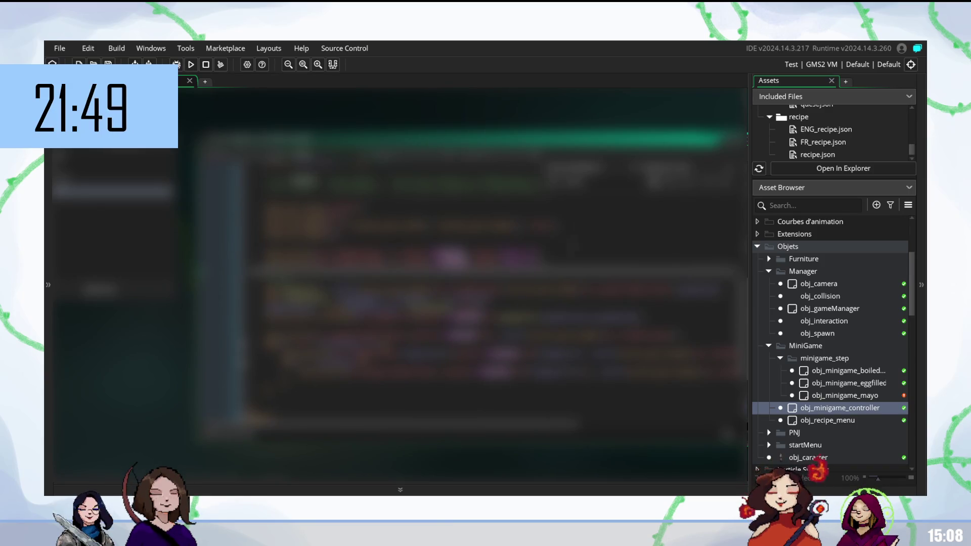
{"action": "left_click", "coordinate": [455, 291]}
{"action": "left_click", "coordinate": [511, 336]}
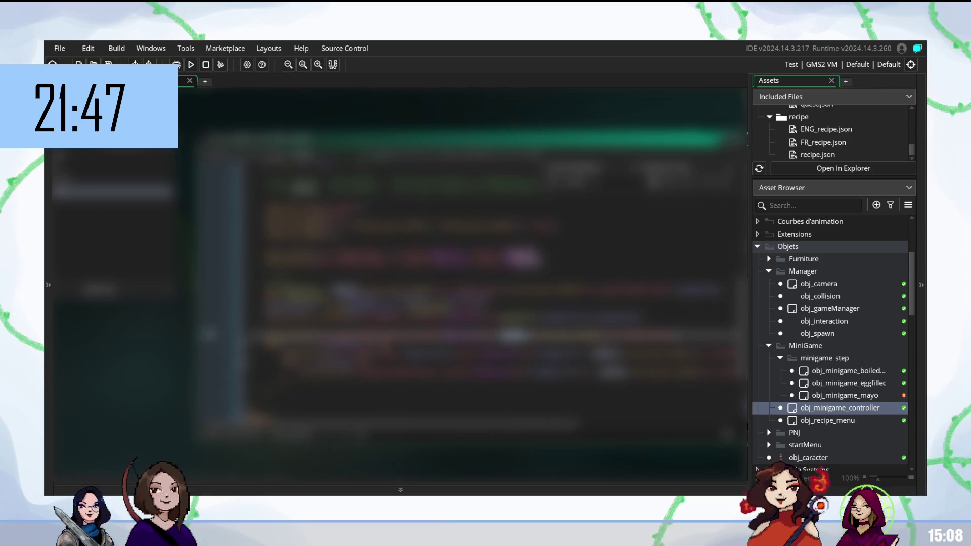
{"action": "left_click", "coordinate": [455, 298]}
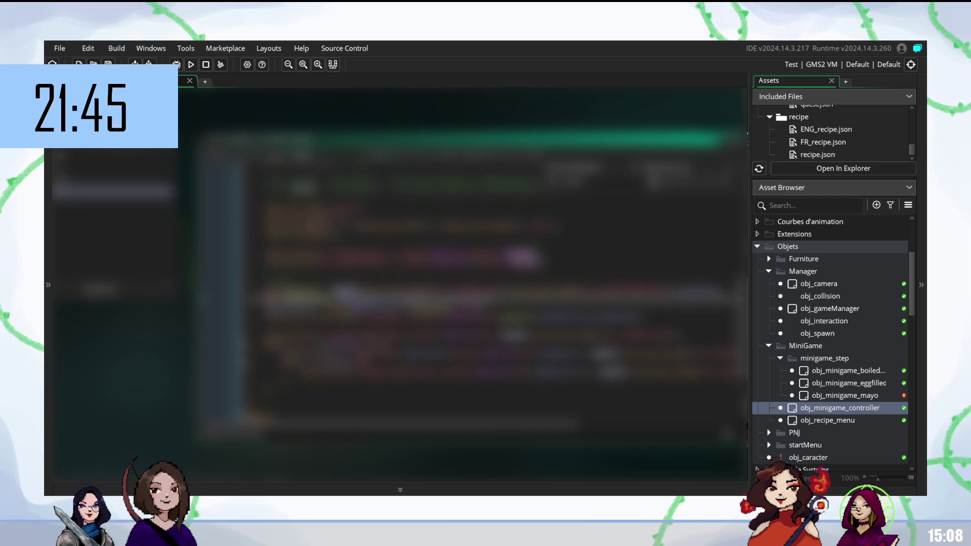
{"action": "left_click", "coordinate": [478, 253]}
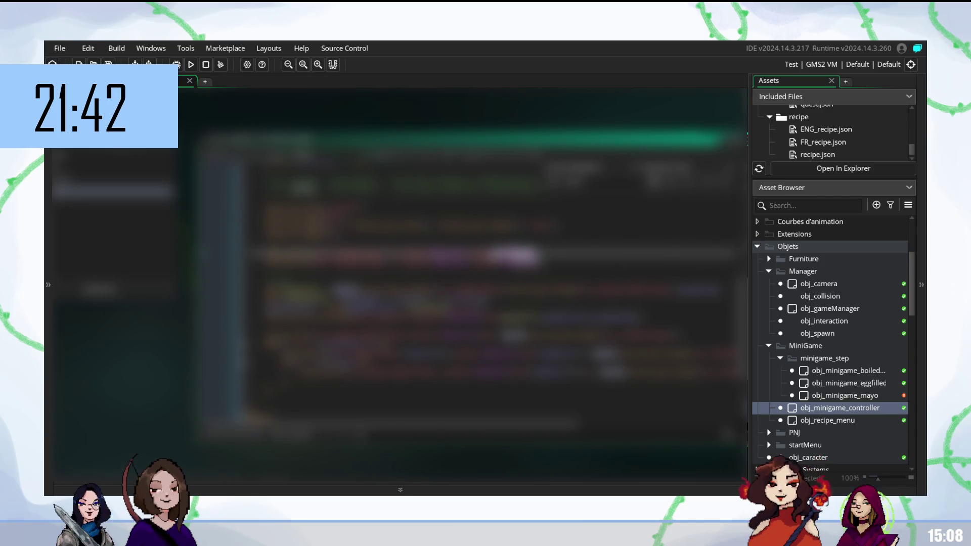
{"action": "double_click", "coordinate": [500, 254]}
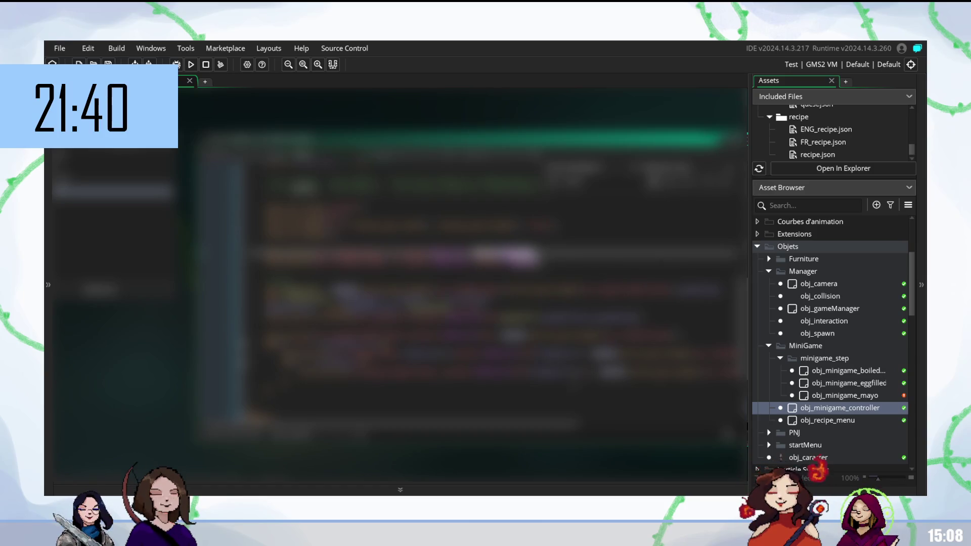
{"action": "left_click", "coordinate": [514, 335]}
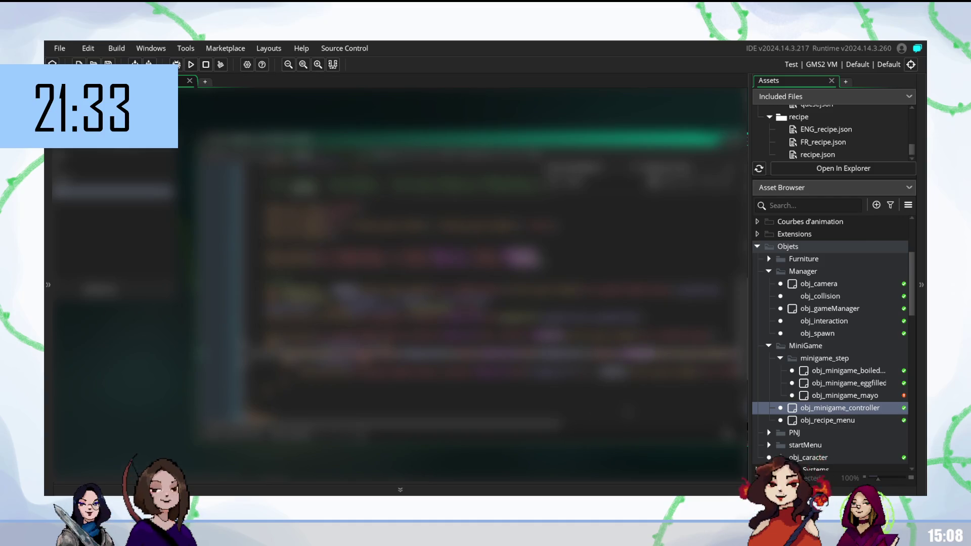
{"action": "key", "text": "ctrl+v"}
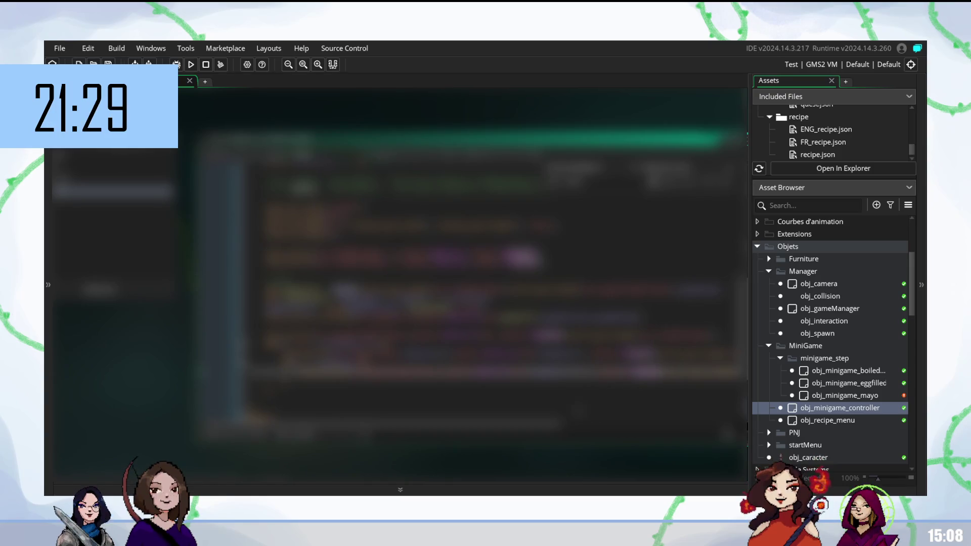
{"action": "key", "text": "End"}
{"action": "key", "text": "ctrl+z"}
{"action": "key", "text": "ctrl+z"}
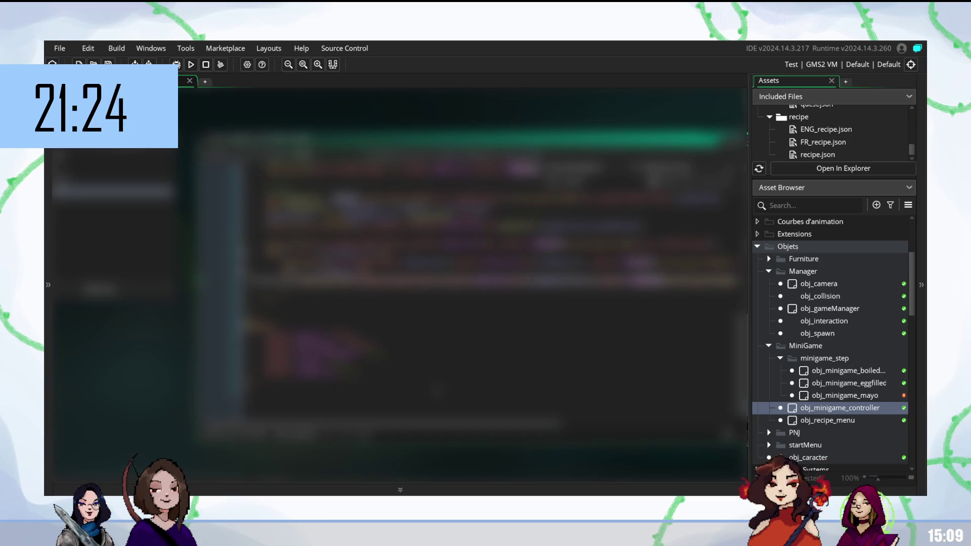
{"action": "key", "text": "ctrl+z"}
{"action": "key", "text": "ctrl+z"}
- Build and run the game with F5 to test the controller changes
{"action": "key", "text": "F5"}
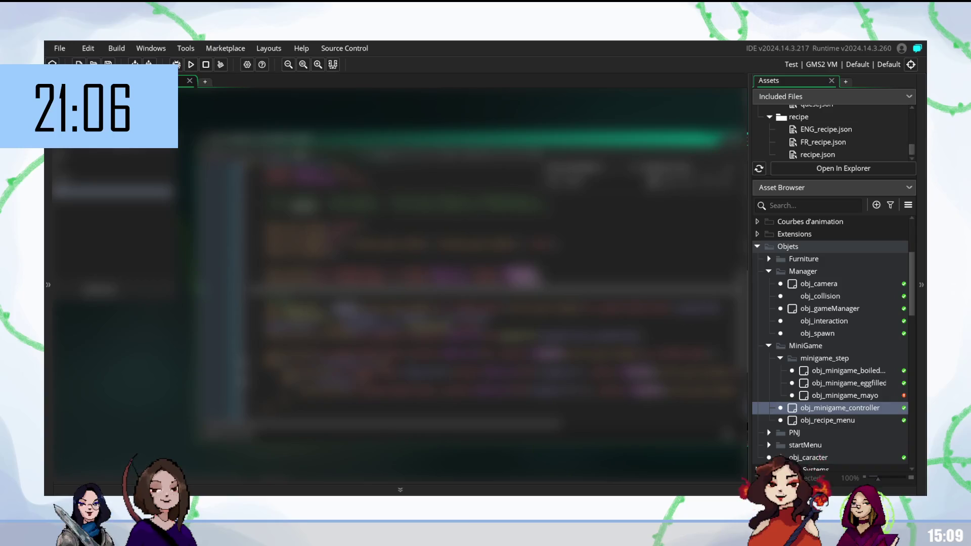
{"action": "scroll", "coordinate": [465, 284], "scroll_direction": "up", "scroll_amount": 5}
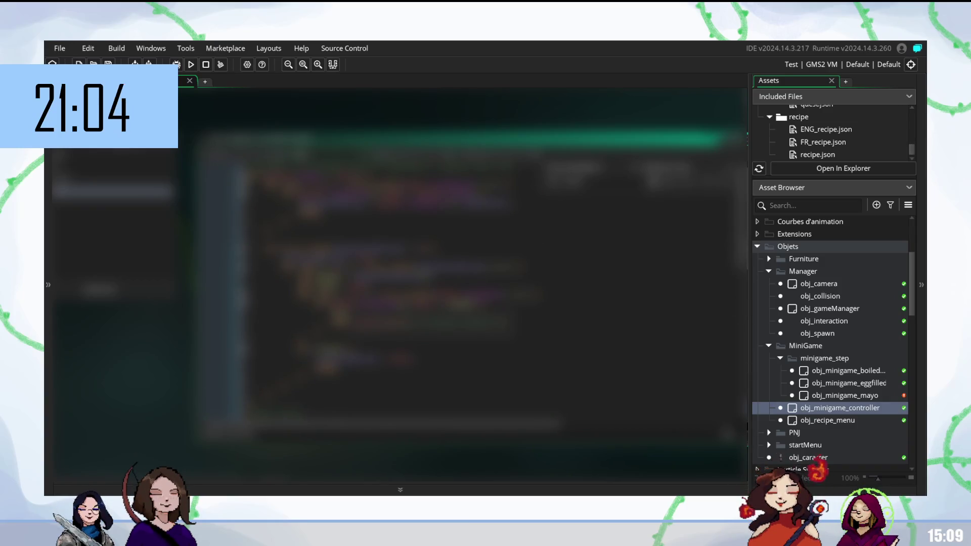
{"action": "scroll", "coordinate": [465, 283], "scroll_direction": "up", "scroll_amount": 5}
{"action": "scroll", "coordinate": [489, 296], "scroll_direction": "down", "scroll_amount": 2}
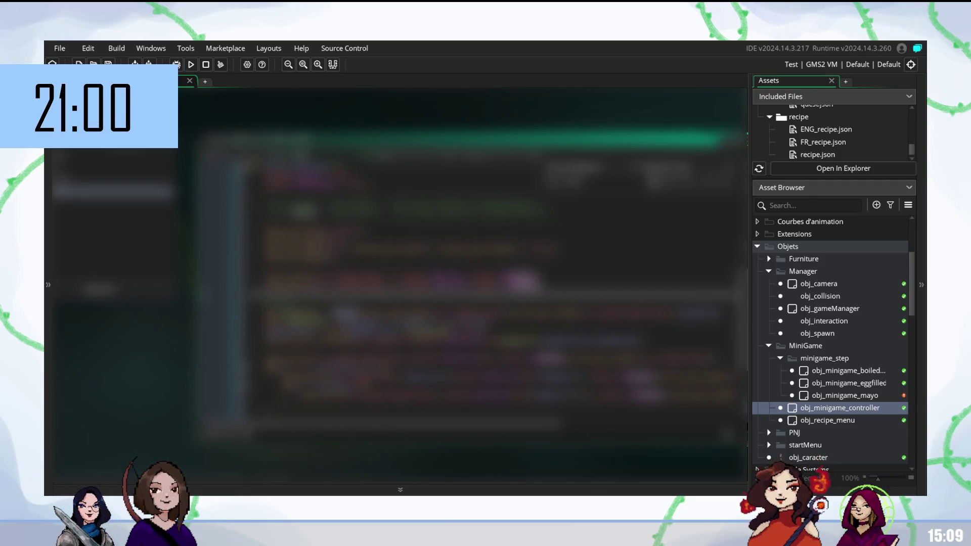
{"action": "scroll", "coordinate": [489, 283], "scroll_direction": "down", "scroll_amount": 2}
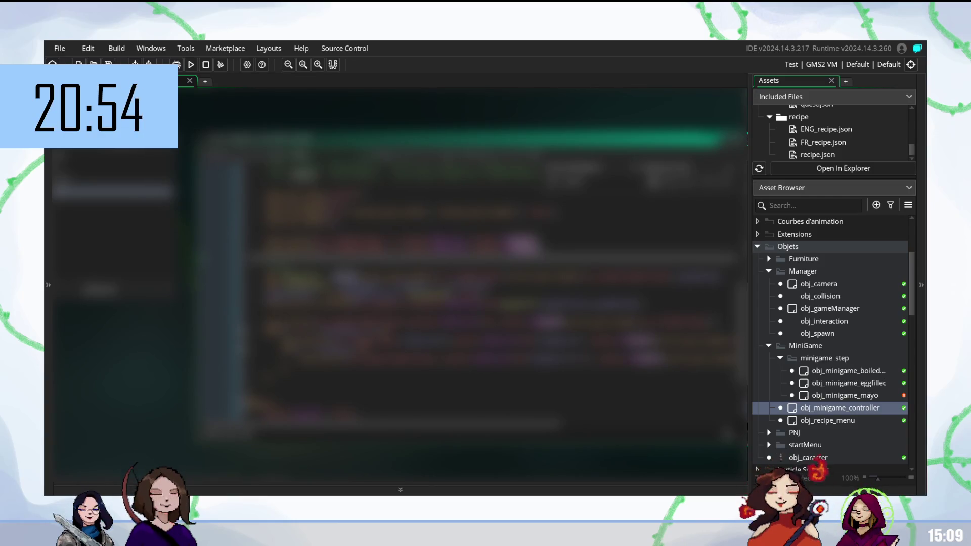
{"action": "scroll", "coordinate": [489, 303], "scroll_direction": "down", "scroll_amount": 1}
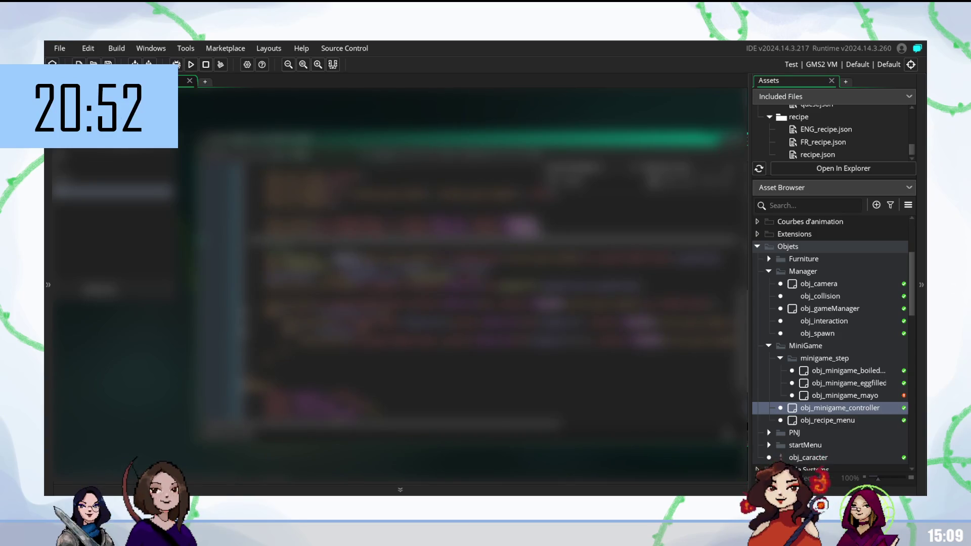
{"action": "left_click", "coordinate": [209, 256]}
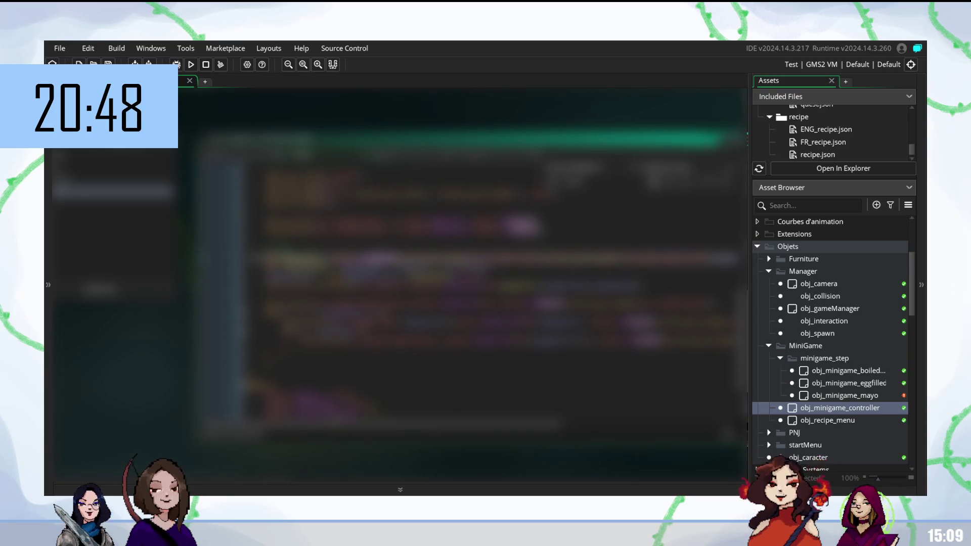
- Step through each search match in the controller code with Find Next
{"action": "left_click", "coordinate": [728, 183]}
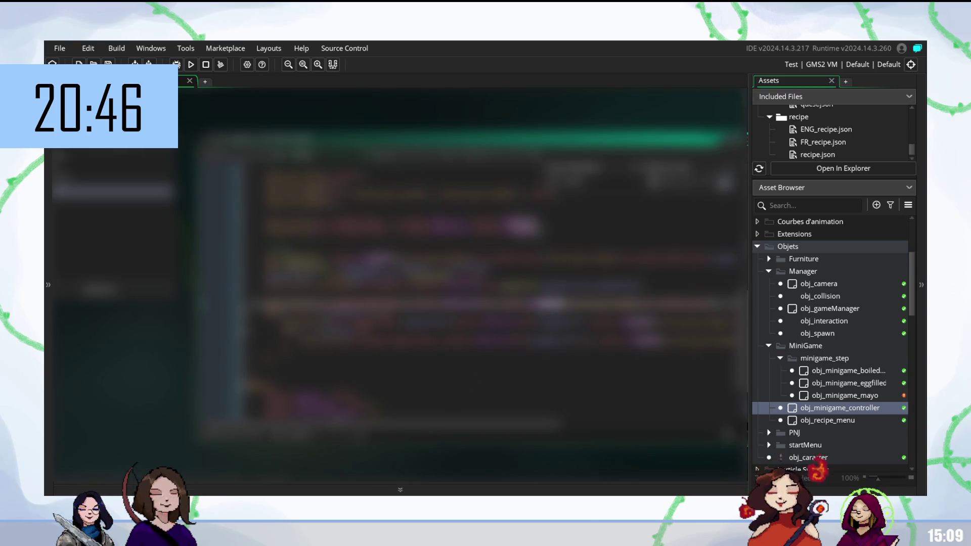
{"action": "left_click", "coordinate": [729, 183]}
{"action": "left_click", "coordinate": [728, 183]}
{"action": "left_click", "coordinate": [729, 183]}
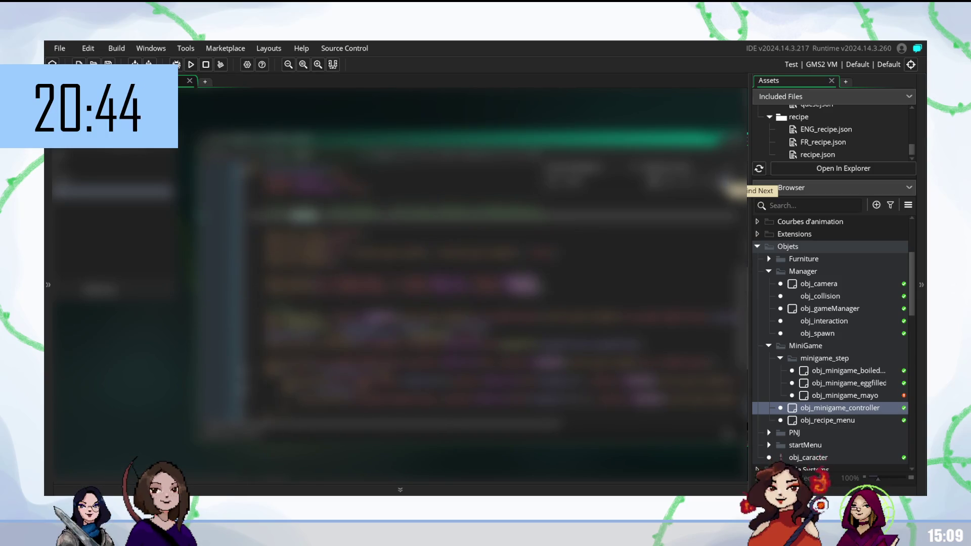
{"action": "left_click", "coordinate": [729, 185]}
{"action": "left_click", "coordinate": [729, 184]}
{"action": "left_click", "coordinate": [728, 184]}
{"action": "left_click", "coordinate": [728, 184]}
{"action": "left_click", "coordinate": [729, 185]}
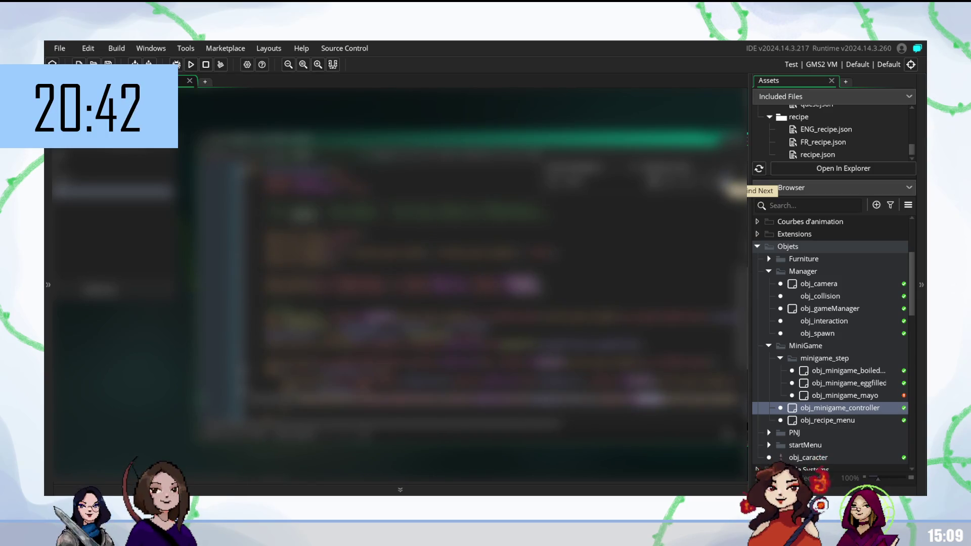
{"action": "scroll", "coordinate": [456, 303], "scroll_direction": "down", "scroll_amount": 5}
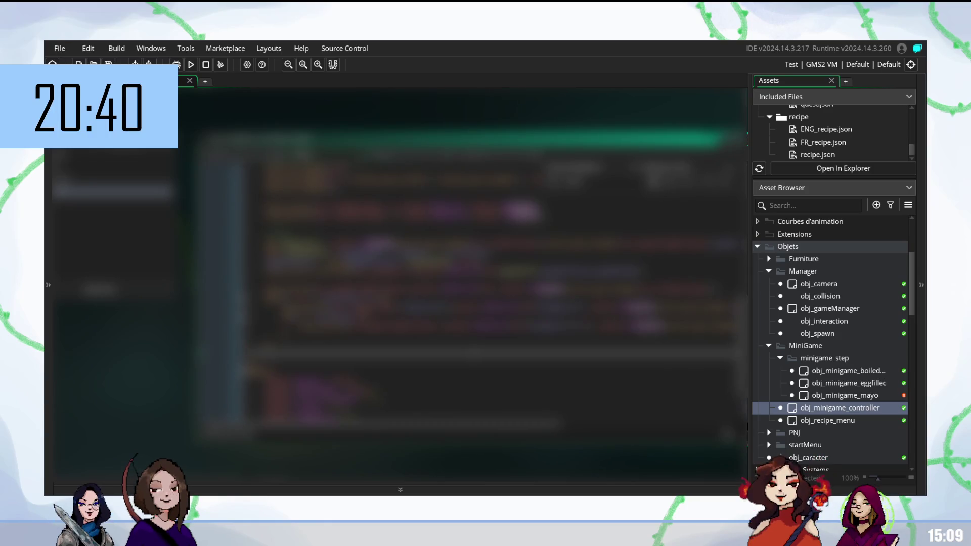
- Run the game again, then open the obj_minigame_mayo object
{"action": "key", "text": "F5"}
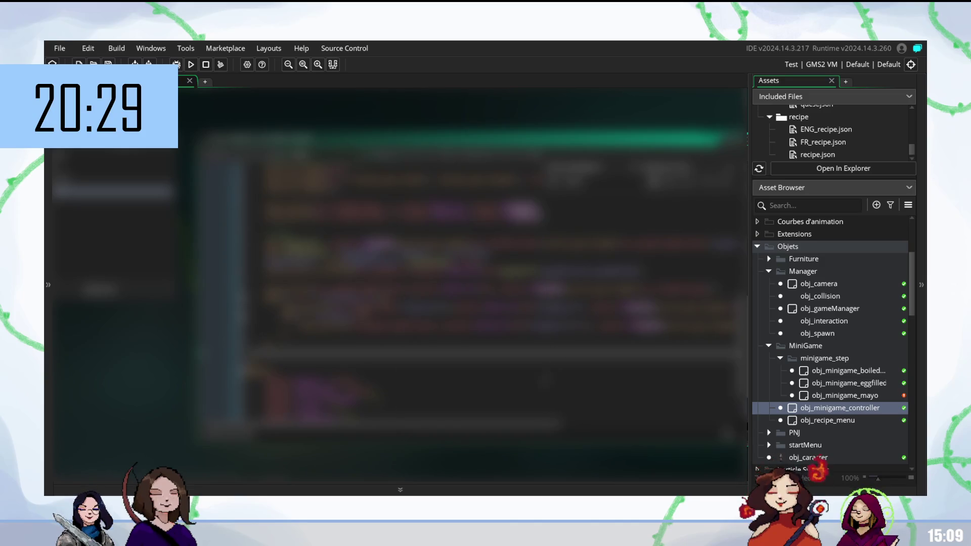
{"action": "scroll", "coordinate": [458, 486], "scroll_direction": "right", "scroll_amount": 2}
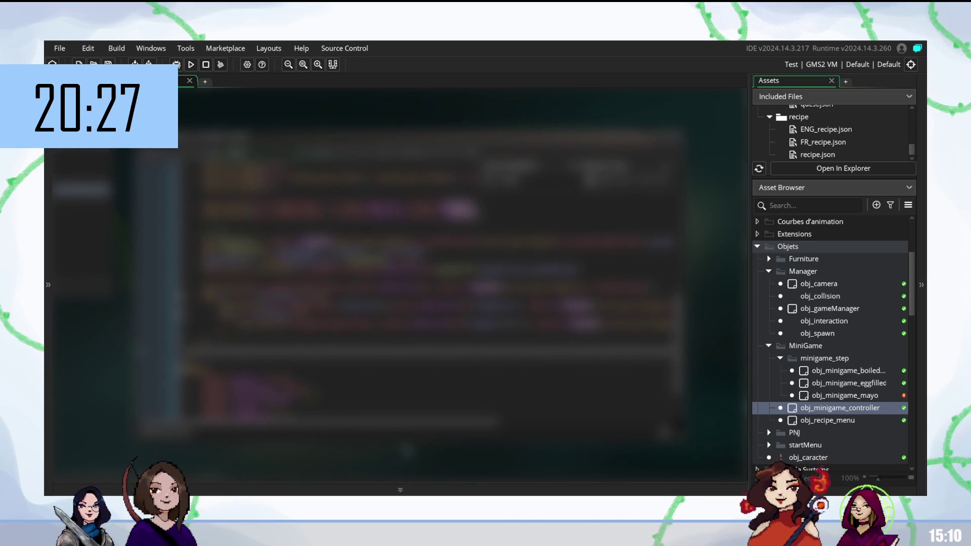
{"action": "scroll", "coordinate": [772, 413], "scroll_direction": "down", "scroll_amount": 3}
{"action": "double_click", "coordinate": [825, 359]}
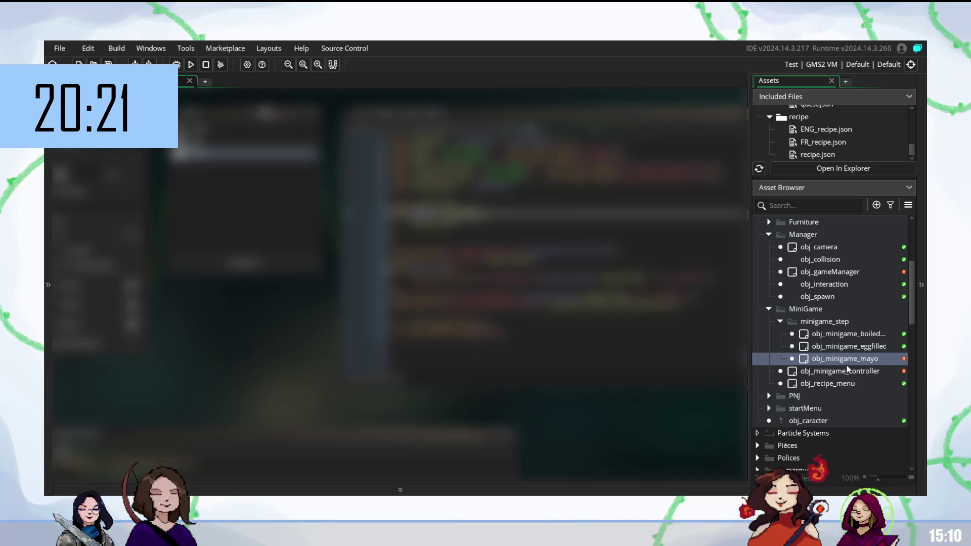
- Open scr_drawGaugeMiniGame from Scripts > minigame > drawUI and add a new line
{"action": "scroll", "coordinate": [838, 405], "scroll_direction": "down", "scroll_amount": 3}
{"action": "scroll", "coordinate": [838, 404], "scroll_direction": "down", "scroll_amount": 3}
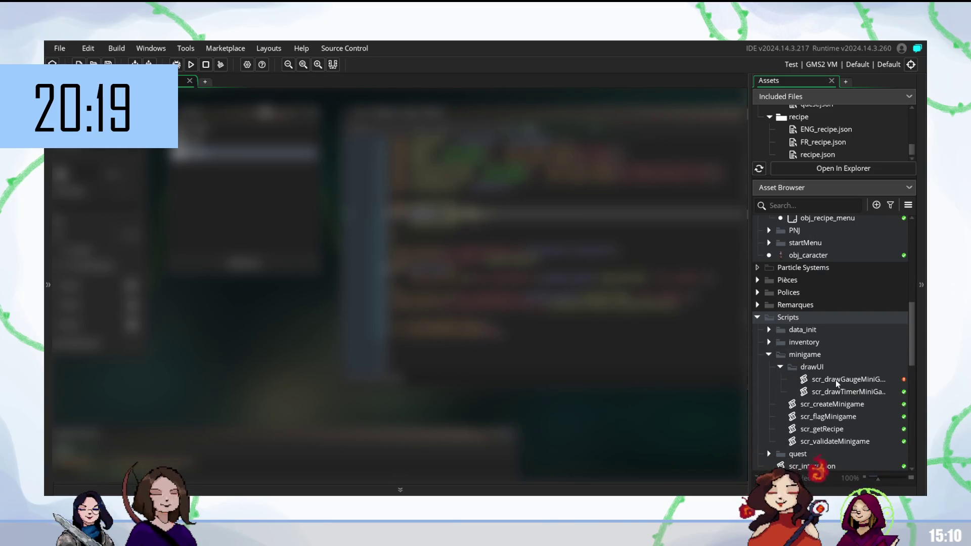
{"action": "double_click", "coordinate": [839, 379]}
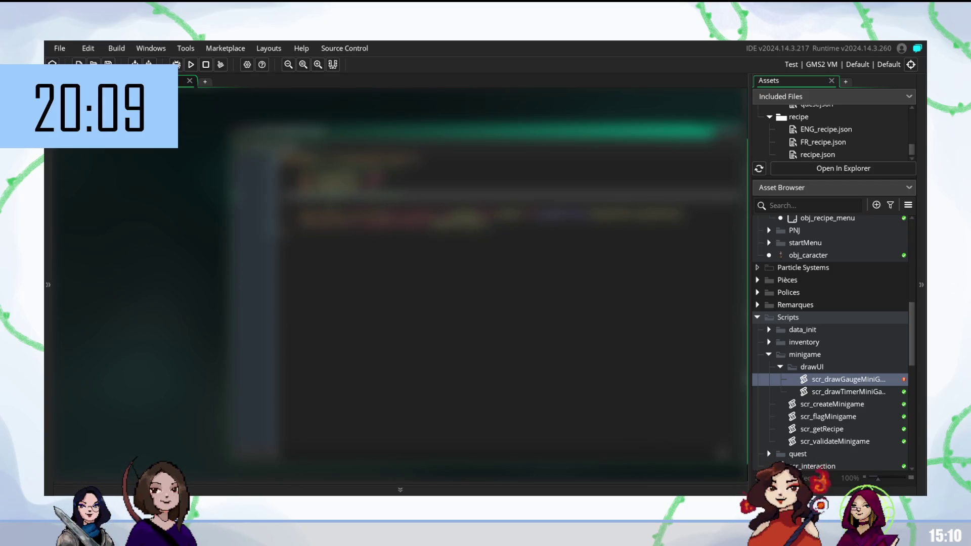
{"action": "key", "text": "Return"}
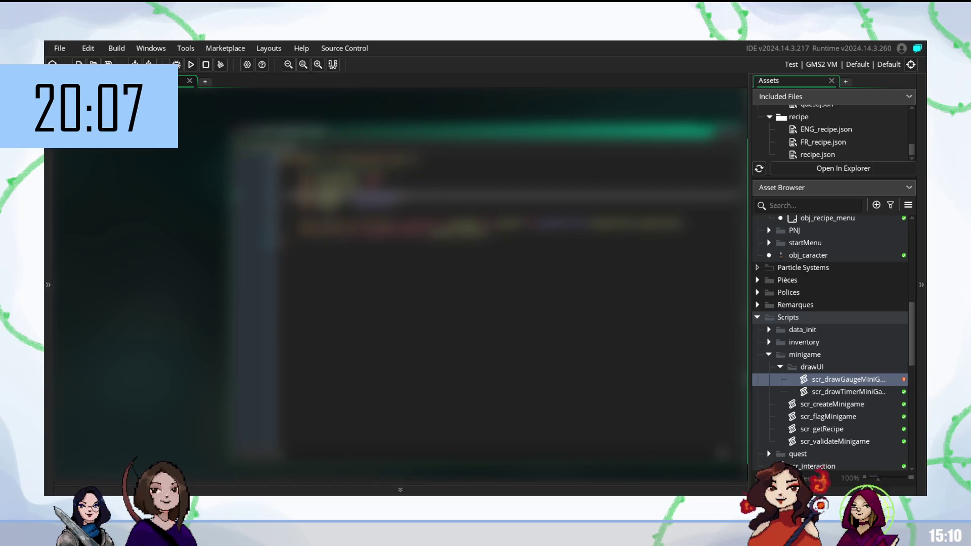
- Add draw calls with autocompleted spr_ sprite names to the gauge script, then test-run with F5
{"action": "left_click", "coordinate": [324, 205]}
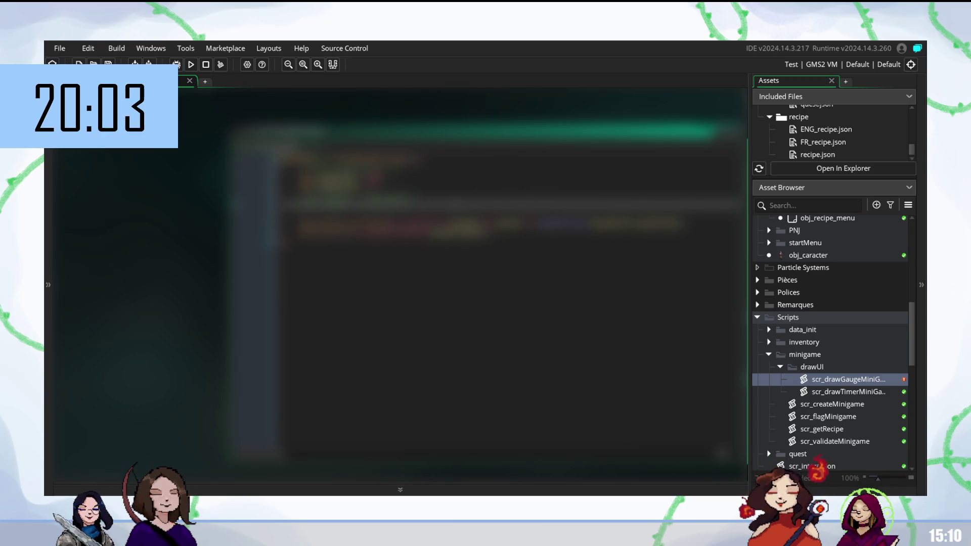
{"action": "key", "text": "Return"}
{"action": "type", "text": "draw"}
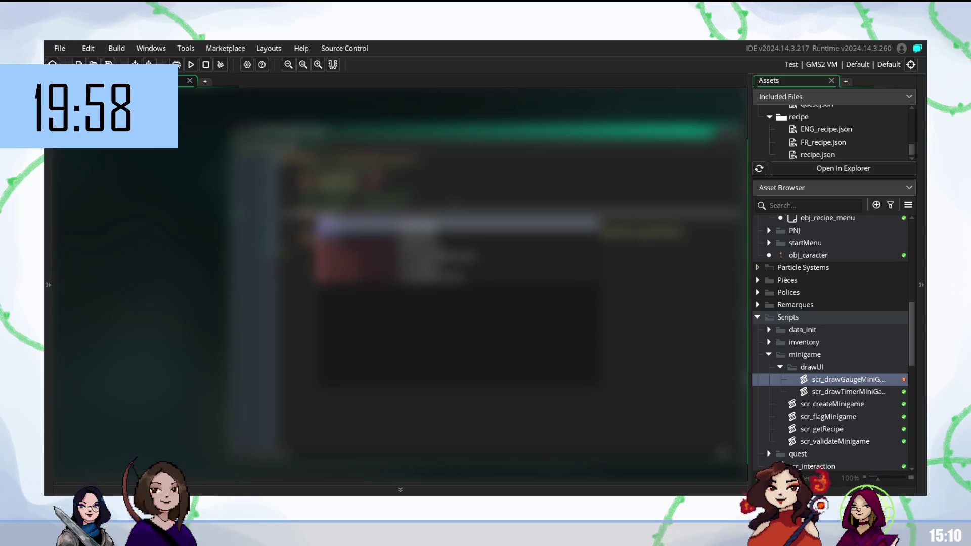
{"action": "key", "text": "Return"}
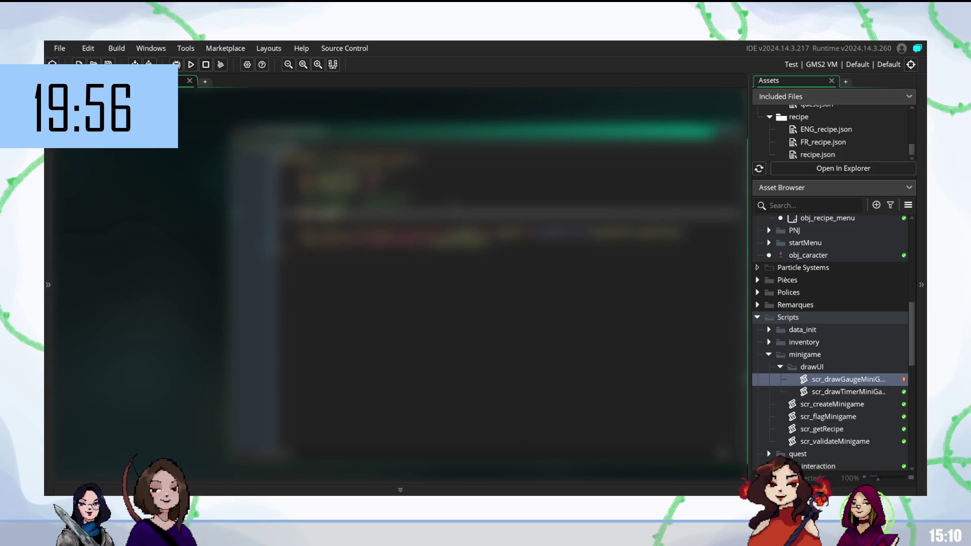
{"action": "type", "text": "spr"}
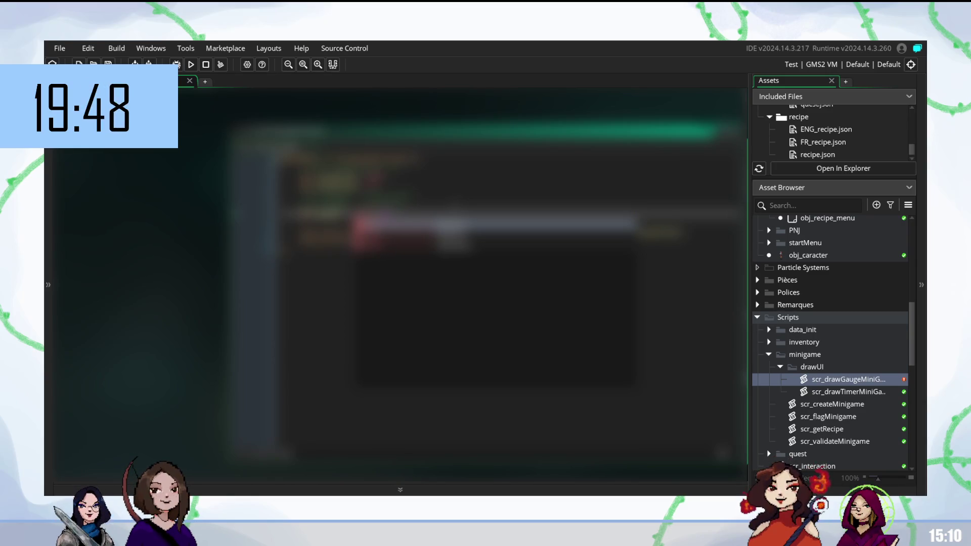
{"action": "key", "text": "Return"}
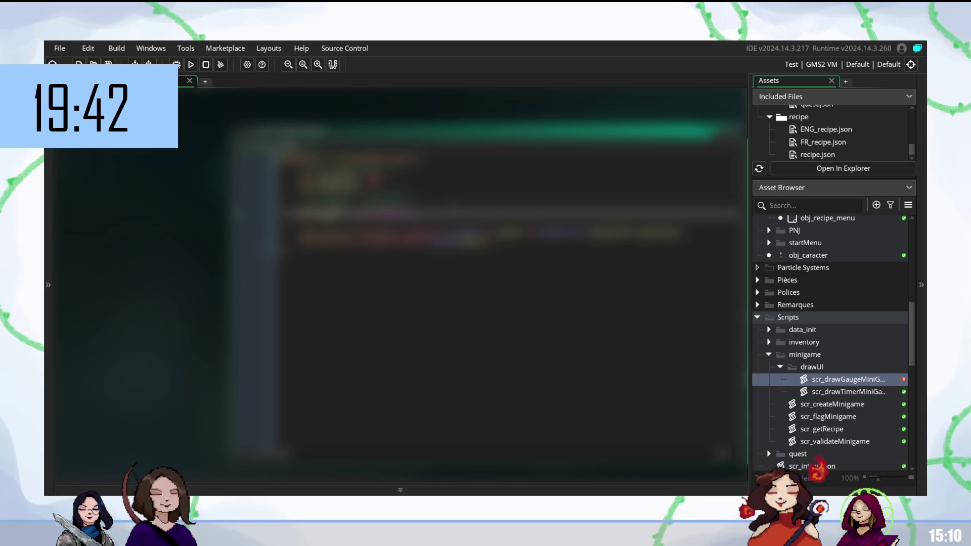
{"action": "key", "text": "Return"}
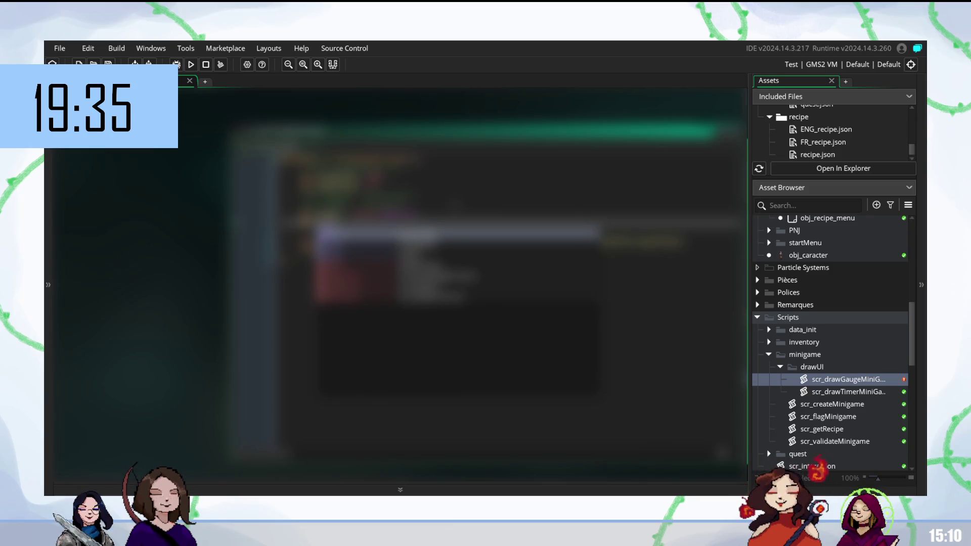
{"action": "key", "text": "Return"}
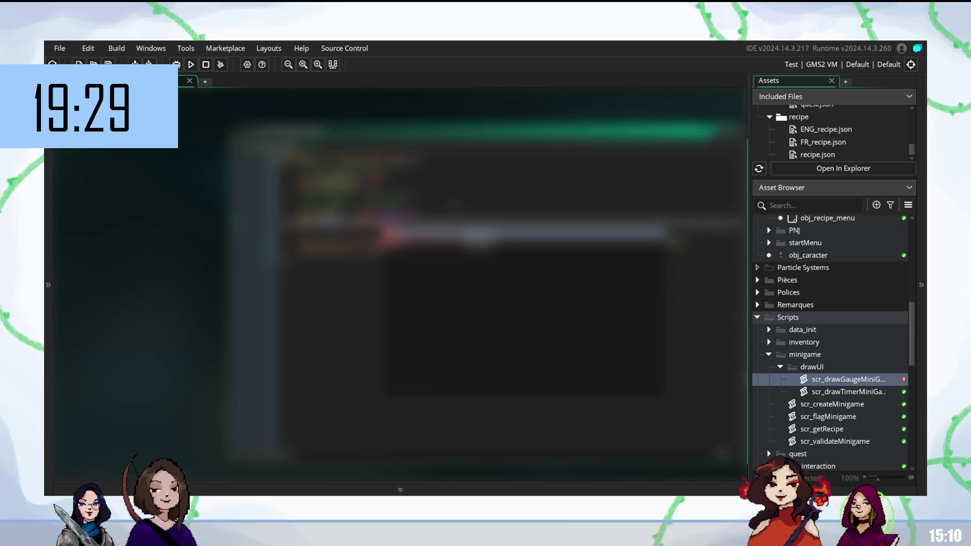
{"action": "key", "text": "Return"}
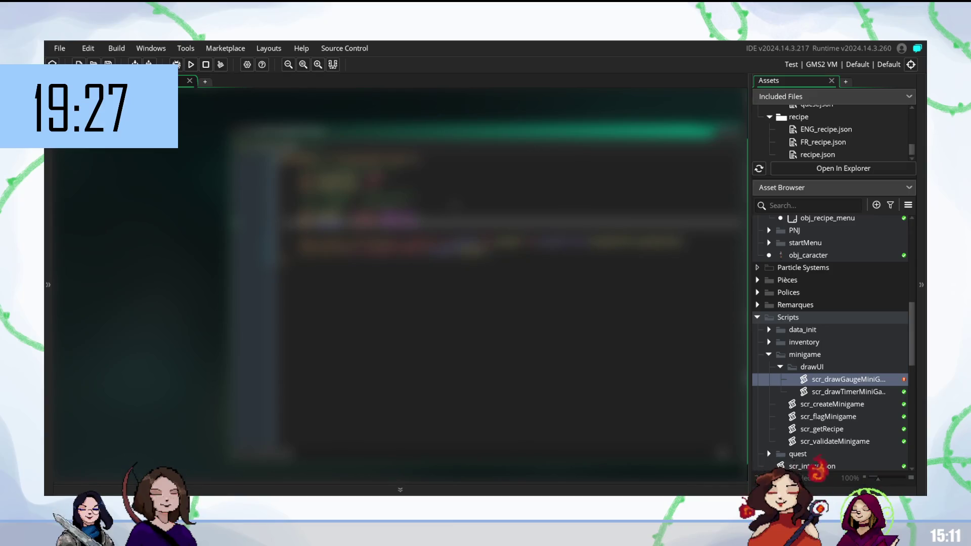
{"action": "key", "text": "F5"}
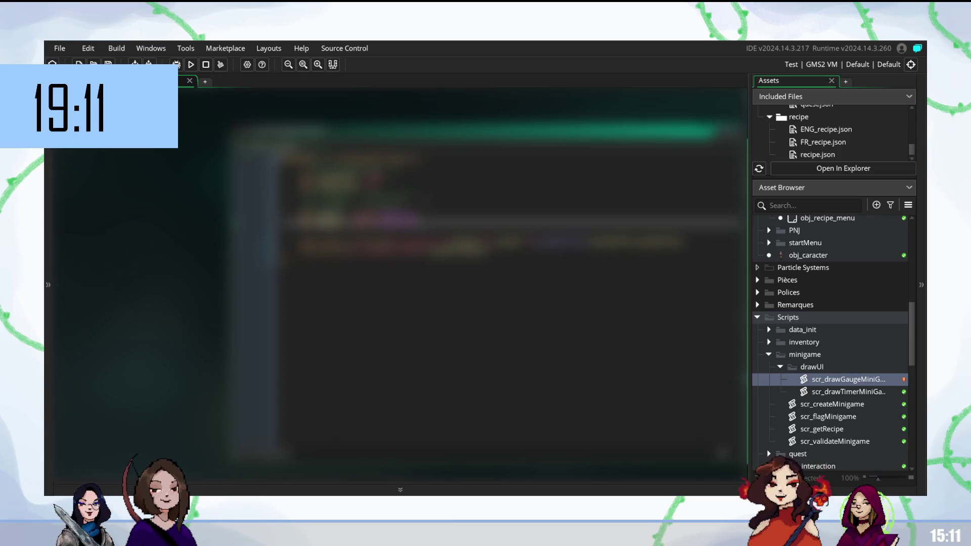
- Delete a piece of code two lines up and insert blank lines earlier in the script
{"action": "left_click", "coordinate": [349, 197]}
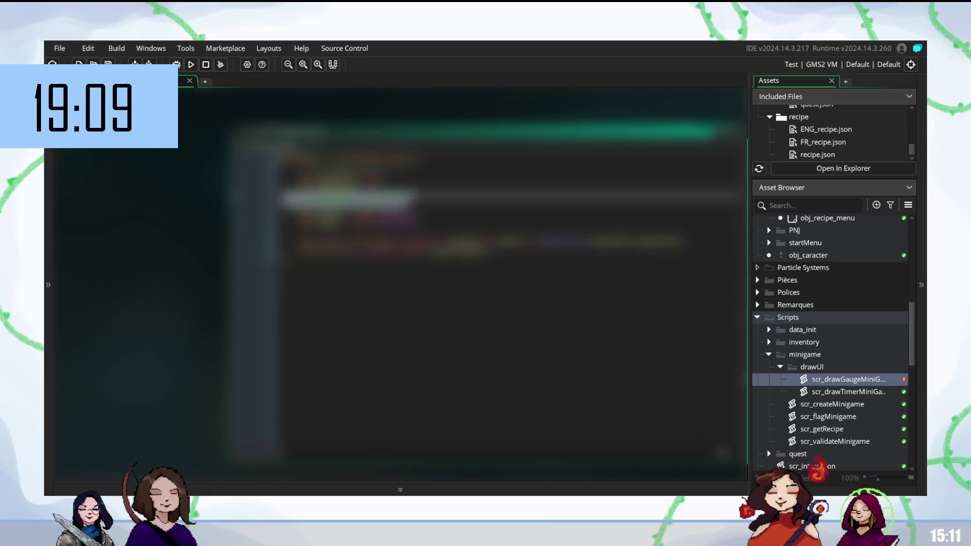
{"action": "key", "text": "Delete"}
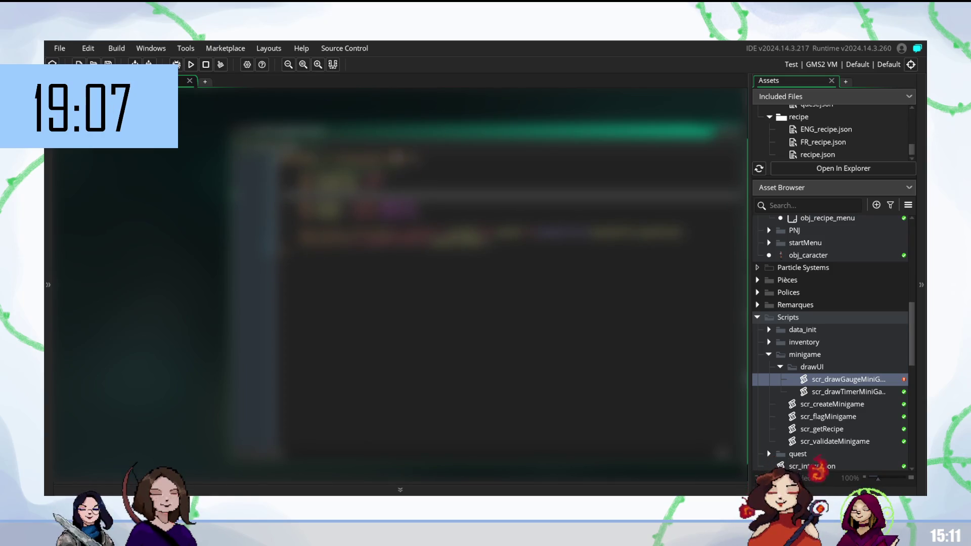
{"action": "left_click", "coordinate": [354, 160]}
{"action": "left_click", "coordinate": [354, 171]}
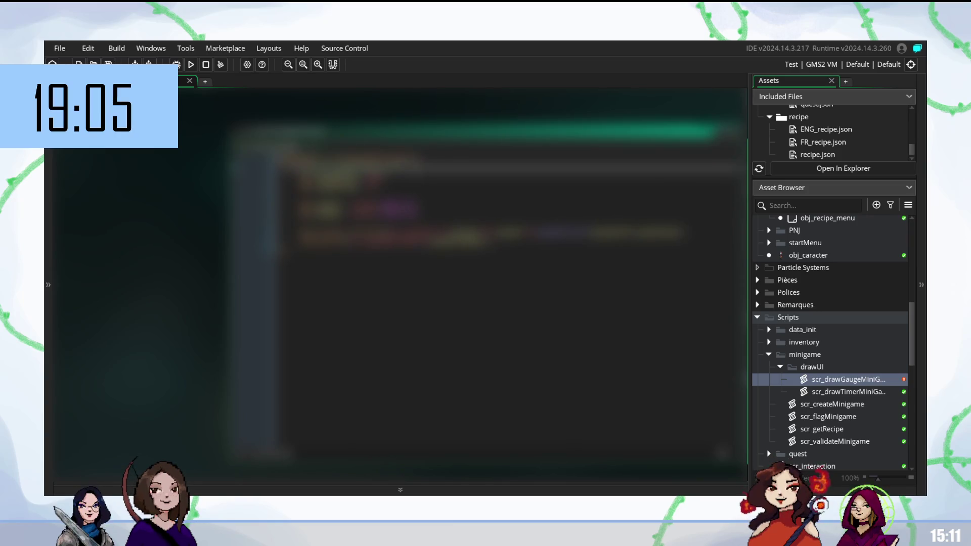
{"action": "key", "text": "Return"}
{"action": "key", "text": "Return"}
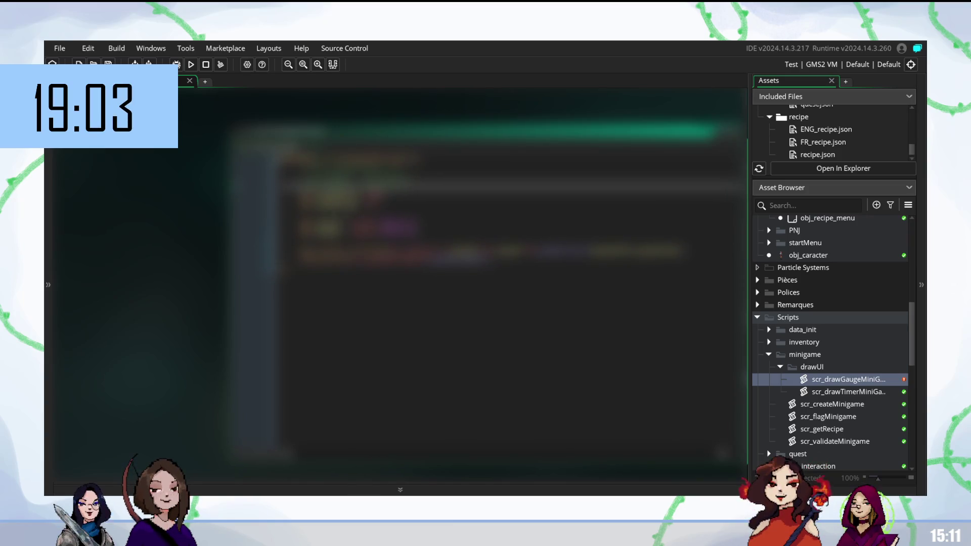
{"action": "left_click", "coordinate": [354, 212]}
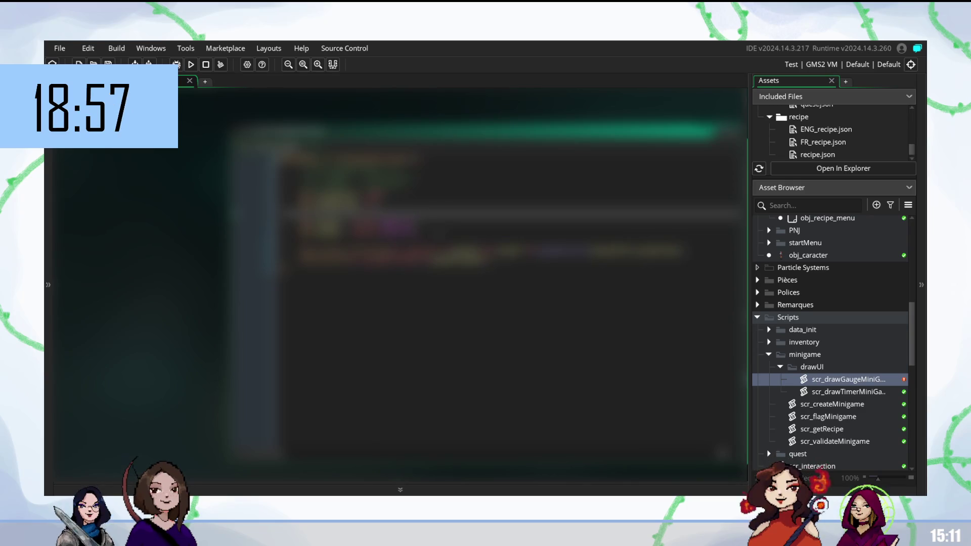
{"action": "left_click", "coordinate": [456, 251]}
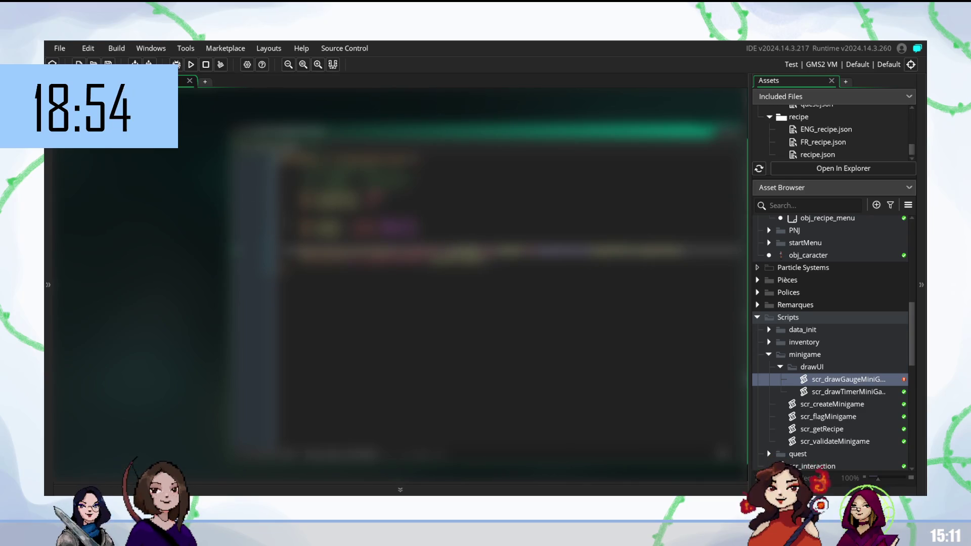
{"action": "left_click", "coordinate": [455, 223]}
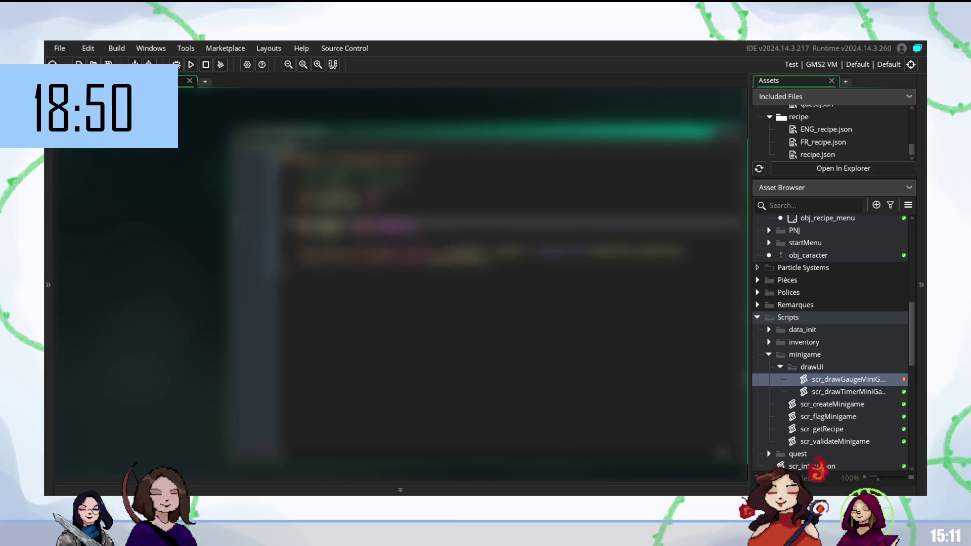
{"action": "left_click", "coordinate": [515, 284]}
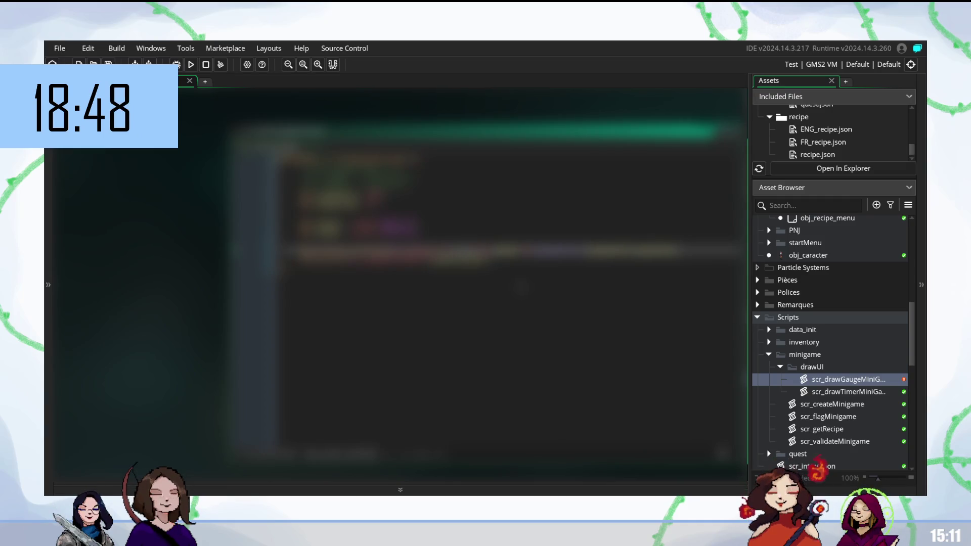
- Try writing a drawG… call with (x, y) and c_white on the last line, then undo it
{"action": "type", "text": "draw"}
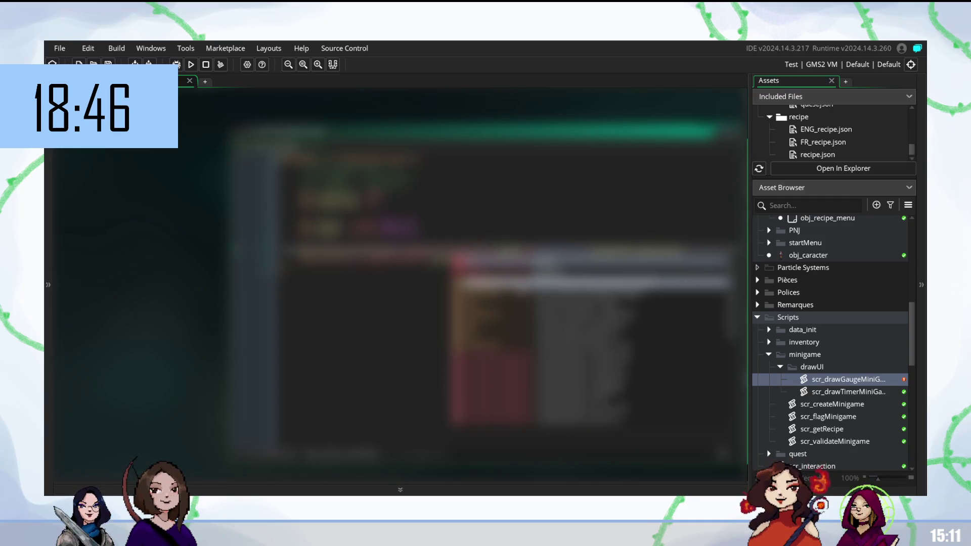
{"action": "type", "text": "G"}
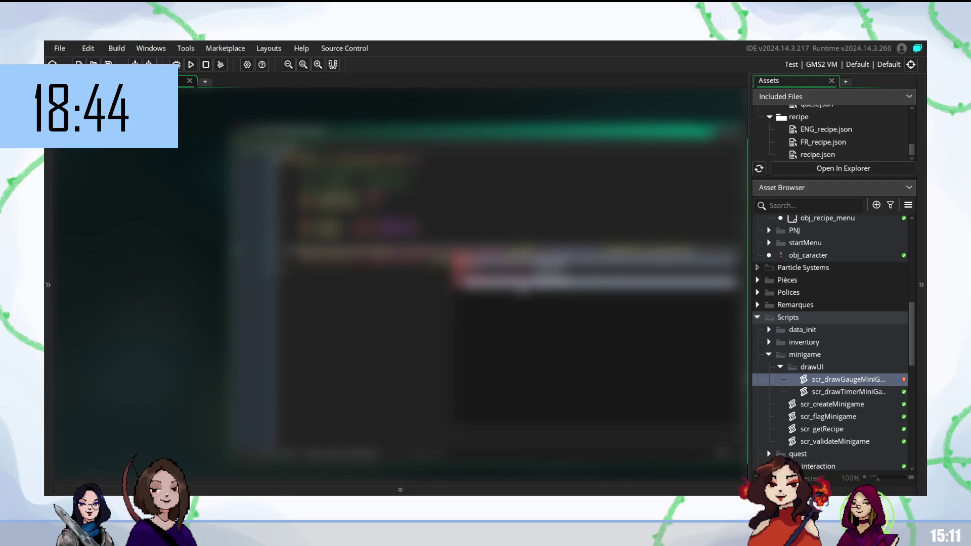
{"action": "key", "text": "Return"}
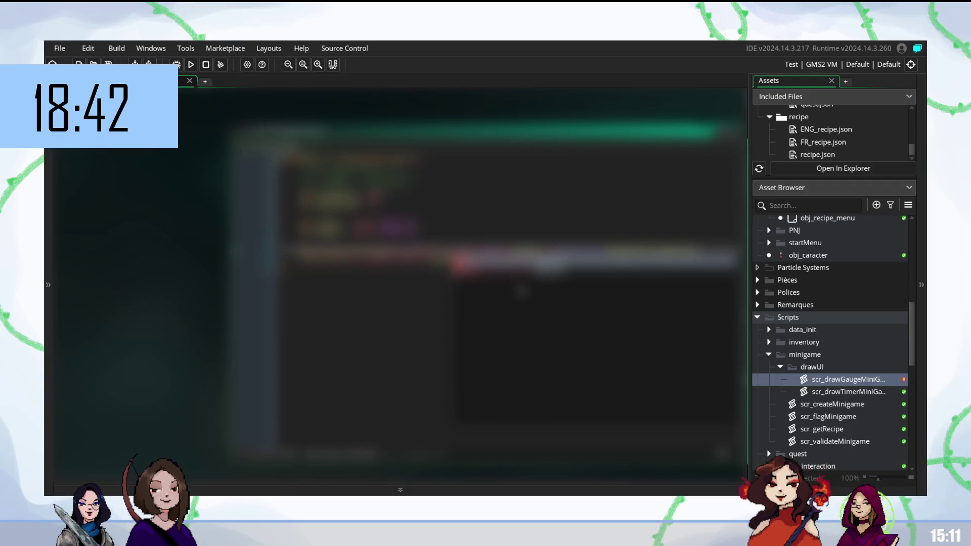
{"action": "type", "text": "("}
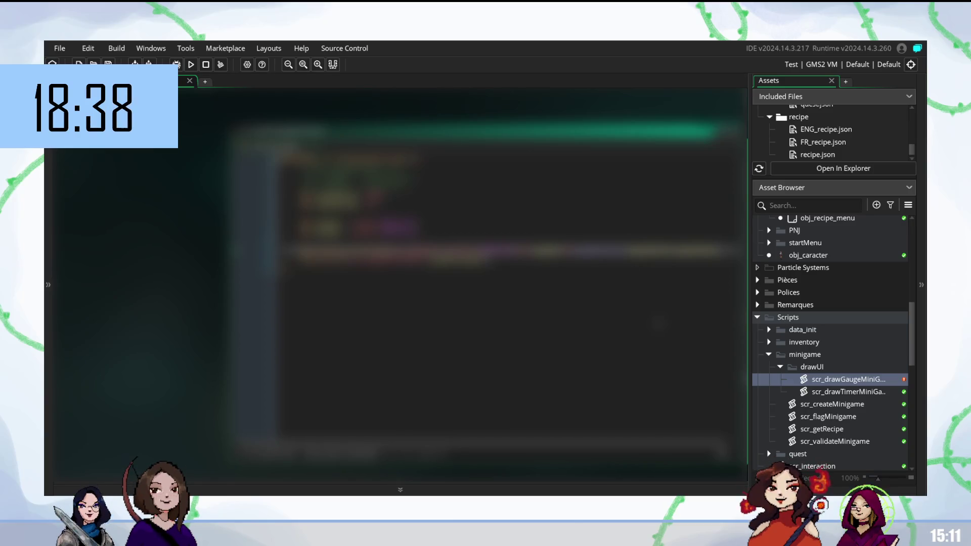
{"action": "type", "text": "x, y), c_white"}
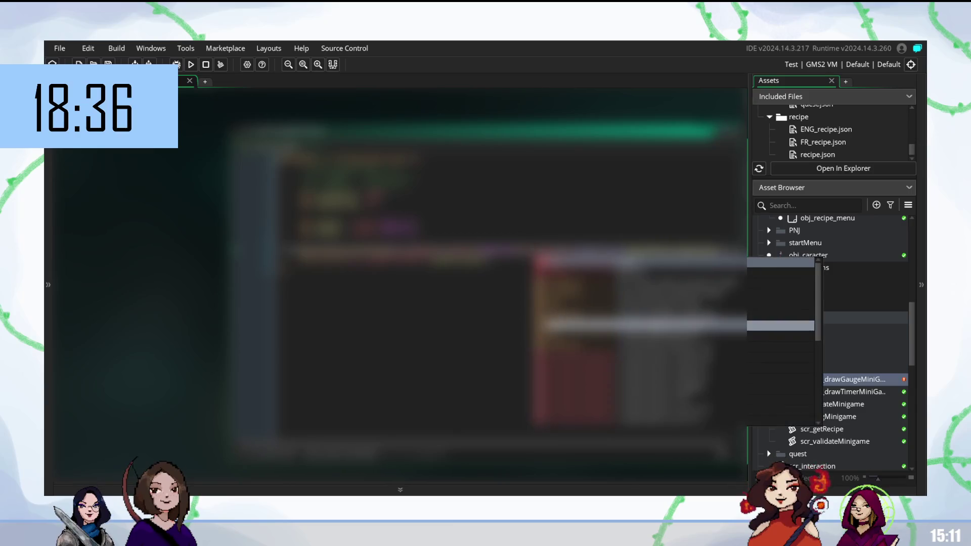
{"action": "type", "text": "draw_"}
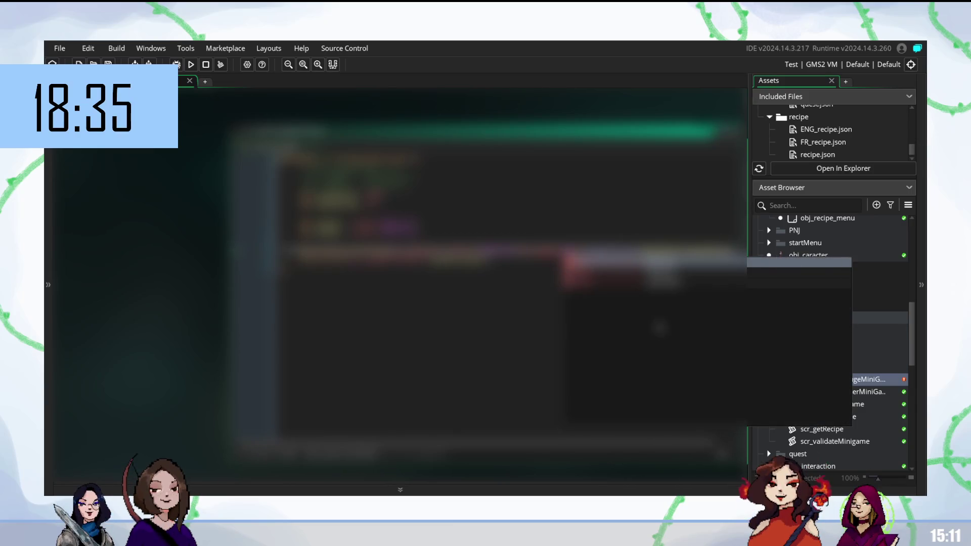
{"action": "key", "text": "ctrl+z"}
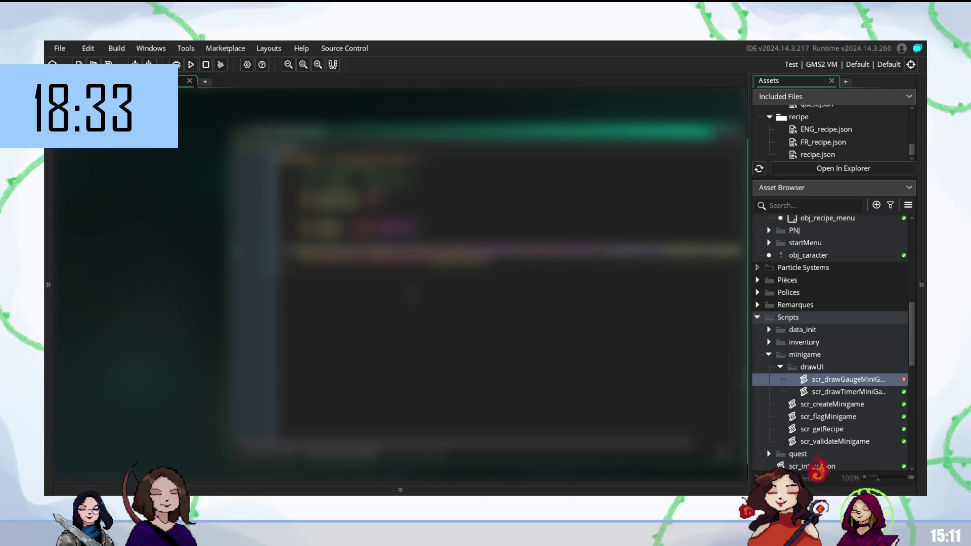
{"action": "key", "text": "ctrl+z"}
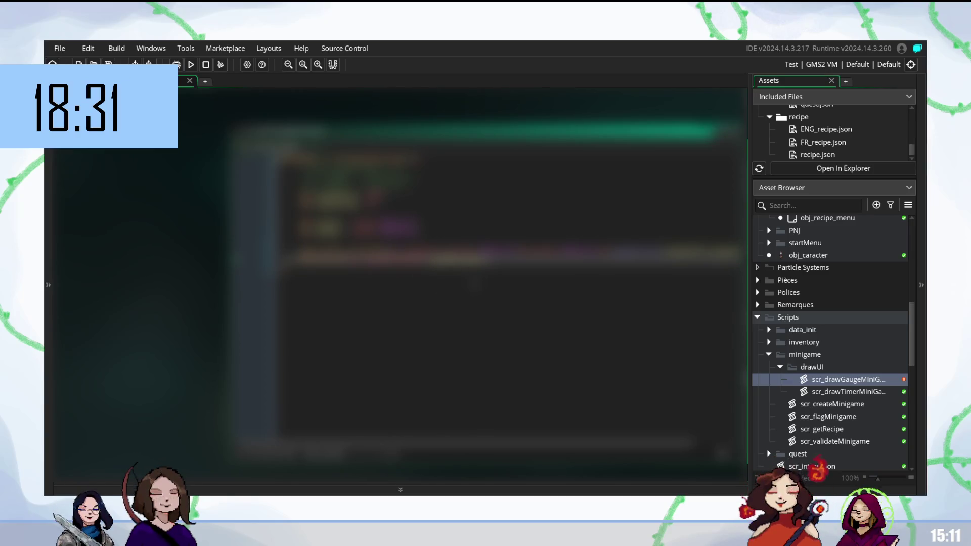
{"action": "key", "text": "ctrl+z"}
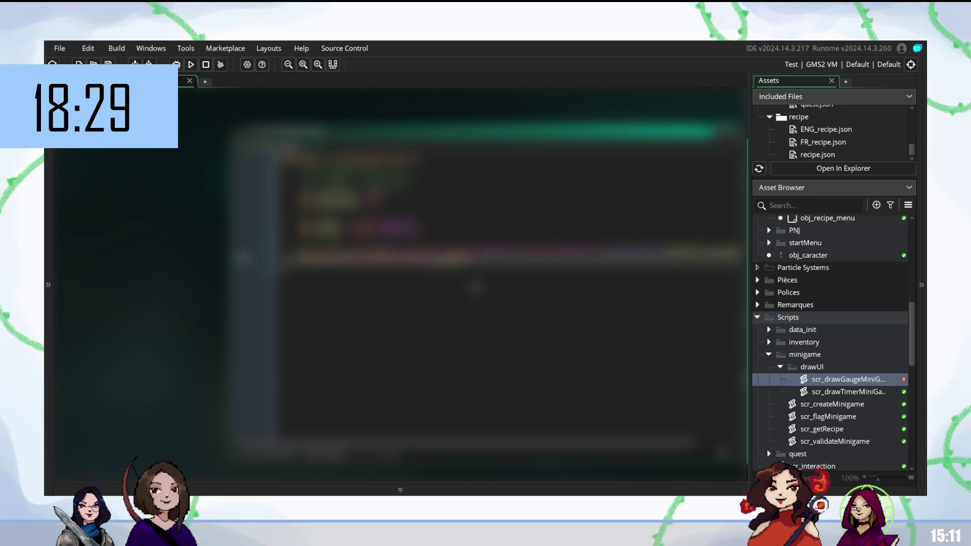
{"action": "key", "text": "ctrl+z"}
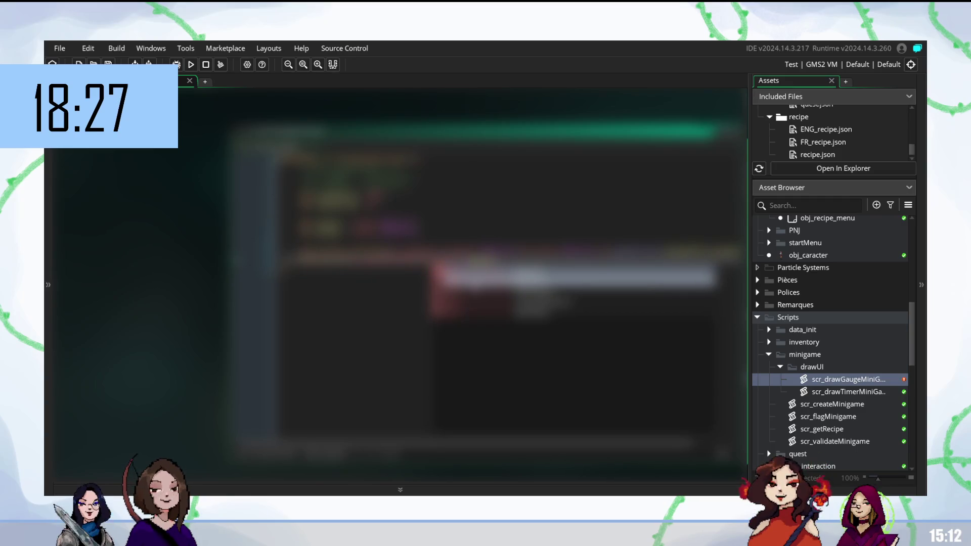
{"action": "key", "text": "ctrl+z"}
{"action": "key", "text": "ctrl+z"}
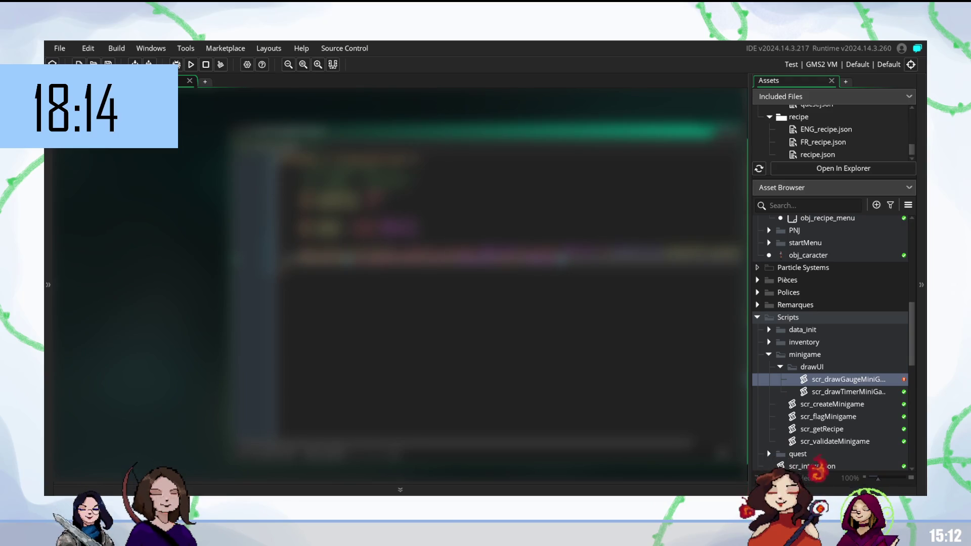
- Rebuild and run the game with F5 to test the revised gauge script
{"action": "left_click", "coordinate": [415, 223]}
{"action": "left_click", "coordinate": [415, 236]}
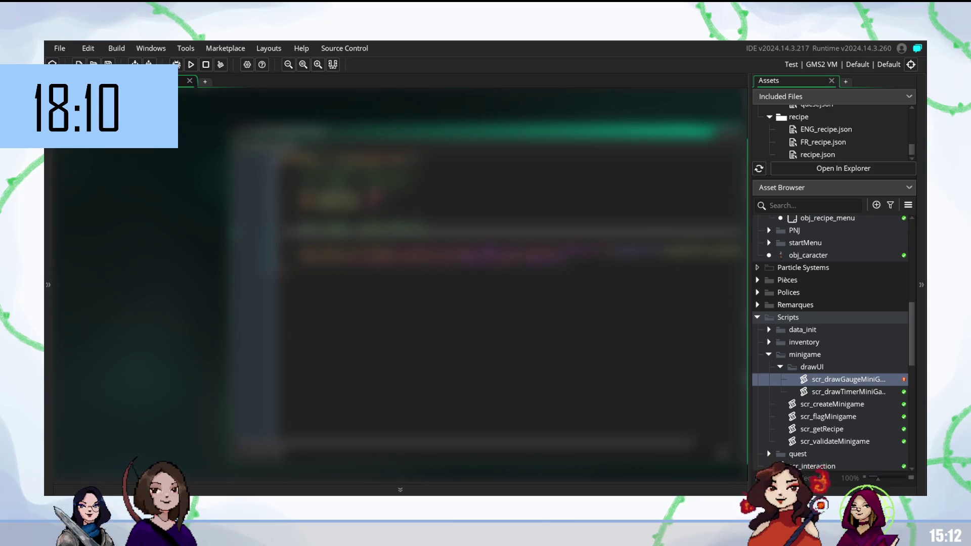
{"action": "key", "text": "F5"}
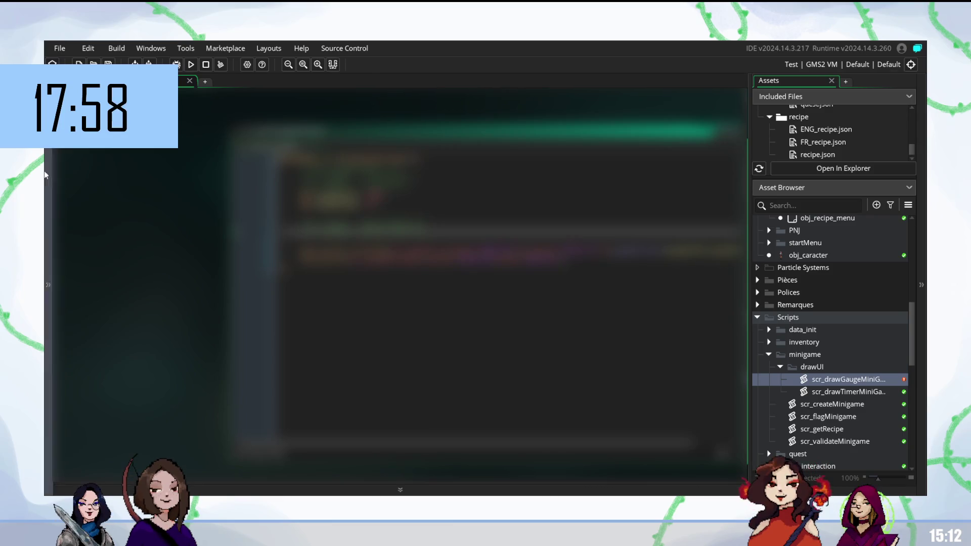
- Delete the extra line, leaving only the spr_gaugeInt fill and spr_gaugeMiniGame frame draw calls
{"action": "double_click", "coordinate": [355, 225]}
{"action": "left_click", "coordinate": [447, 208]}
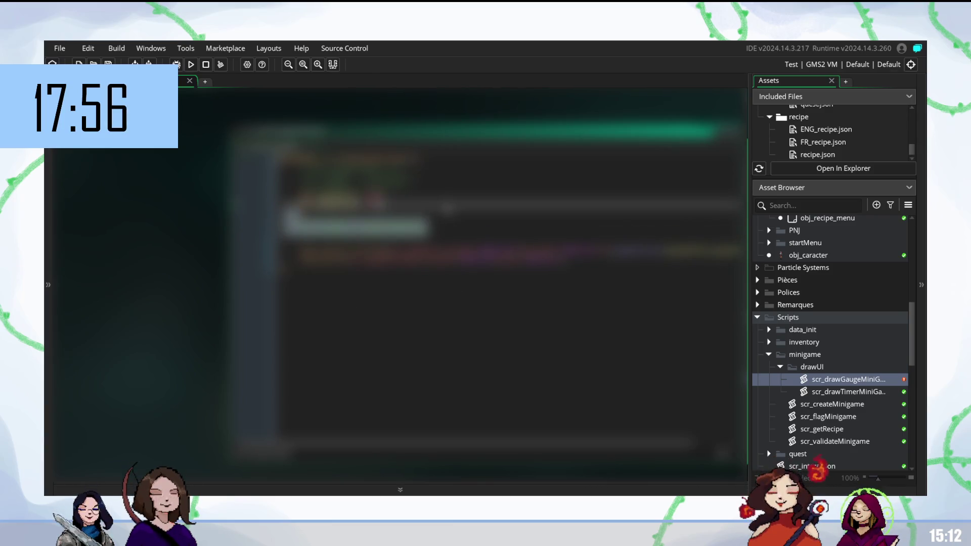
{"action": "key", "text": "Delete"}
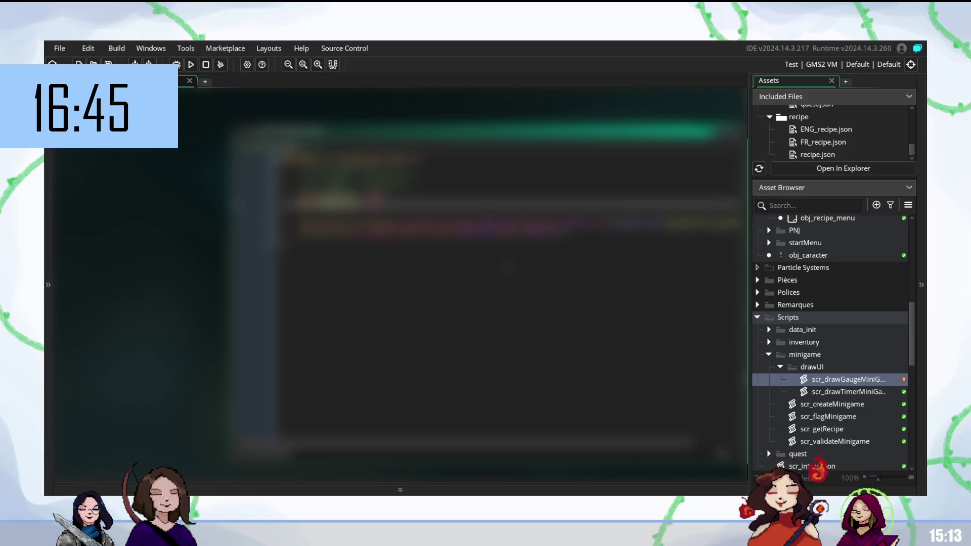
{"action": "left_click", "coordinate": [506, 241]}
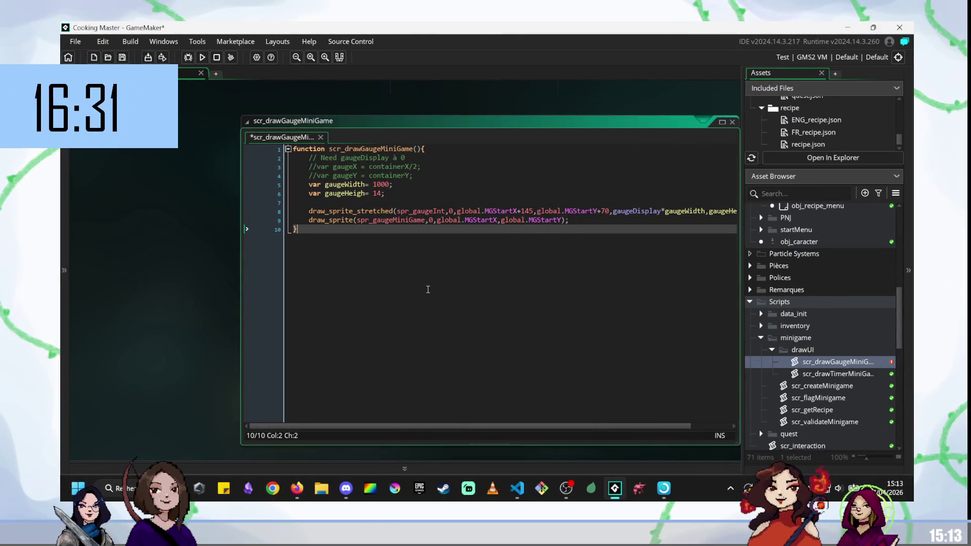
- Save and run the game, start it from the menu, and stir the bowl to fill the gauge
{"action": "key", "text": "F5"}
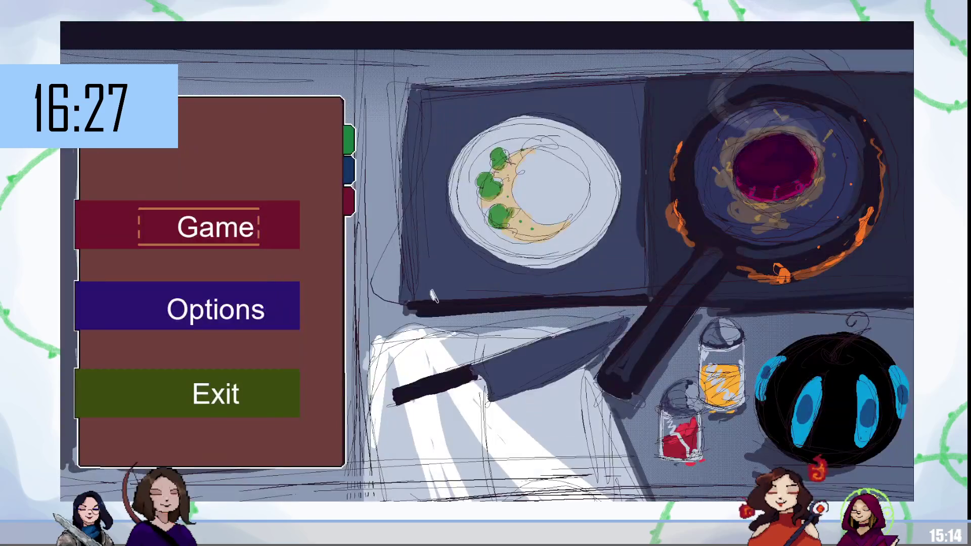
{"action": "key", "text": "Return"}
{"action": "mouse_move", "coordinate": [432, 296]}
{"action": "left_mouse_down"}
{"action": "mouse_move", "coordinate": [571, 263]}
{"action": "mouse_move", "coordinate": [337, 232]}
{"action": "mouse_move", "coordinate": [334, 296]}
{"action": "mouse_move", "coordinate": [473, 344]}
{"action": "mouse_move", "coordinate": [569, 318]}
{"action": "left_mouse_up"}
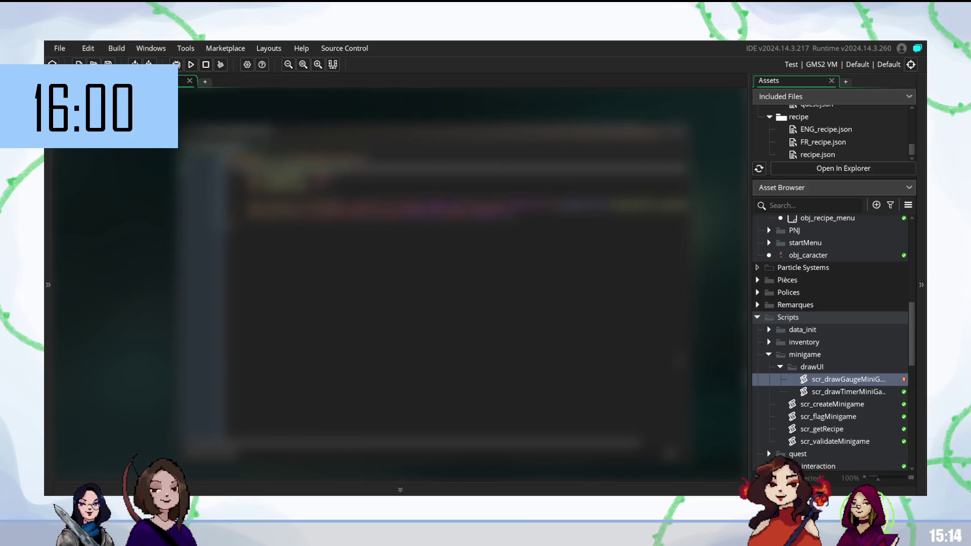
- Check names in the gauge draw code, then open obj_minigame_mayo from MiniGame > minigame_step
{"action": "scroll", "coordinate": [844, 396], "scroll_direction": "up", "scroll_amount": 2}
{"action": "scroll", "coordinate": [845, 399], "scroll_direction": "up", "scroll_amount": 2}
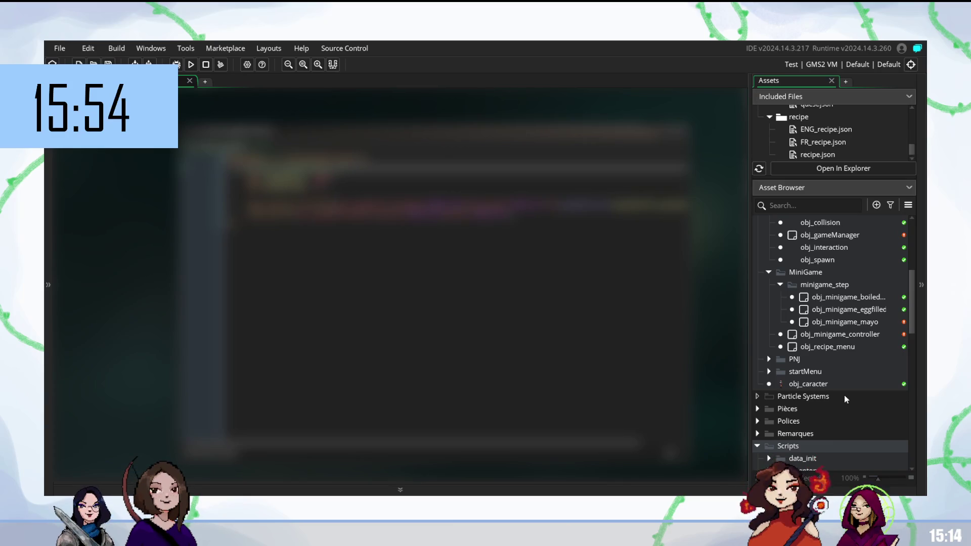
{"action": "left_click", "coordinate": [493, 213]}
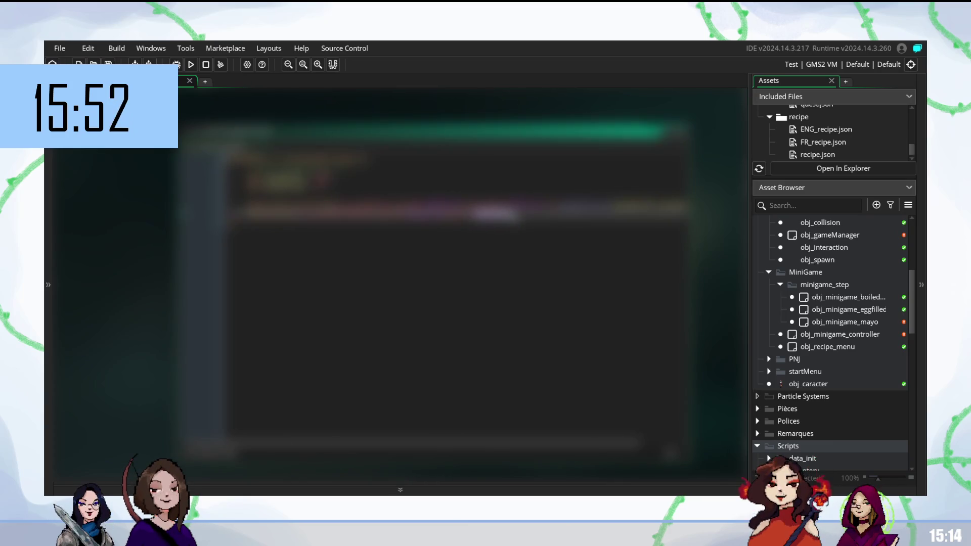
{"action": "left_click", "coordinate": [422, 212]}
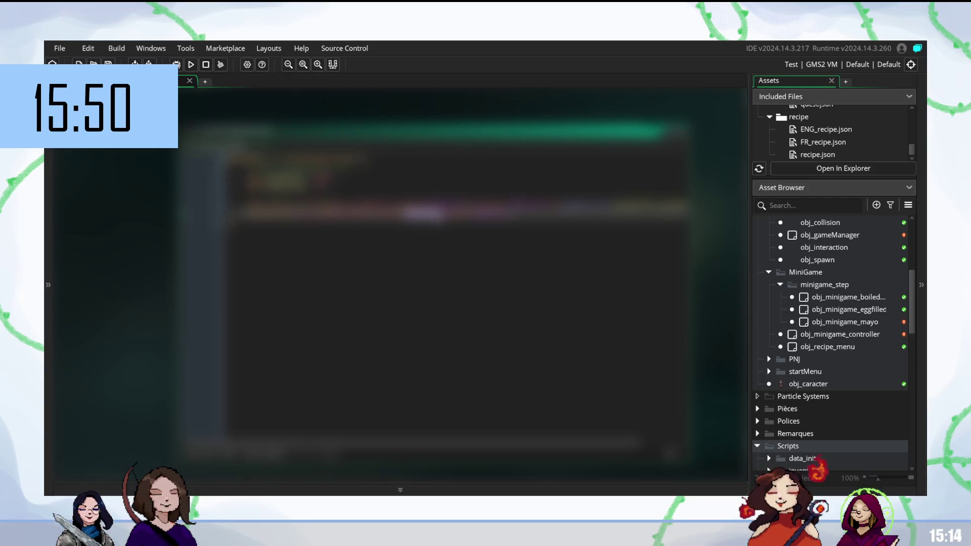
{"action": "left_click", "coordinate": [423, 226]}
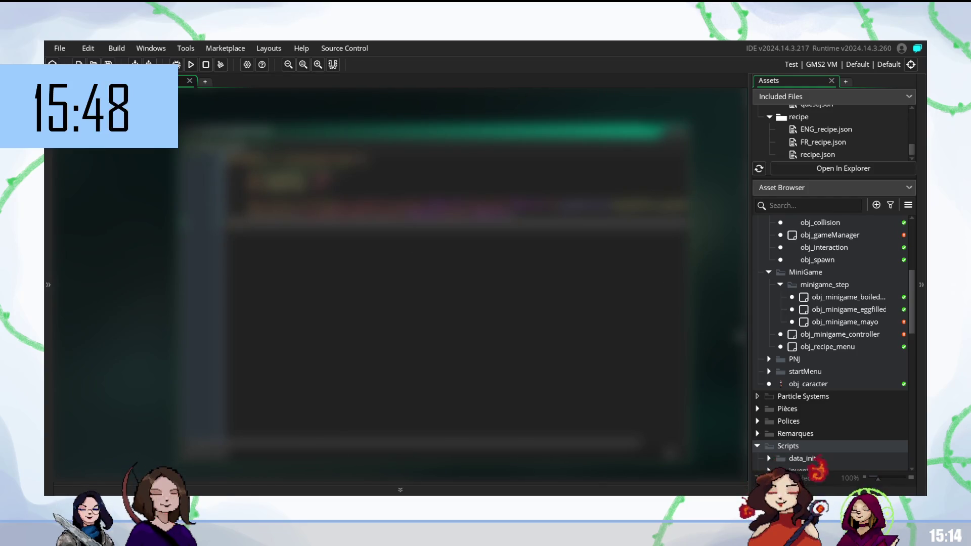
{"action": "double_click", "coordinate": [825, 322]}
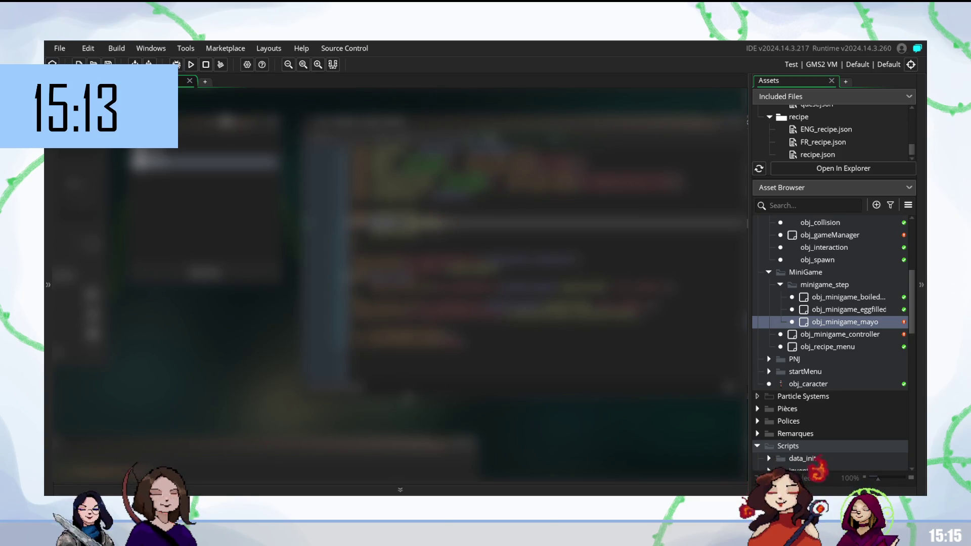
- Reopen scr_drawGaugeMiniGame from Scripts > minigame > drawUI in the Asset Browser
{"action": "scroll", "coordinate": [821, 382], "scroll_direction": "down", "scroll_amount": 2}
{"action": "scroll", "coordinate": [821, 385], "scroll_direction": "down", "scroll_amount": 2}
{"action": "double_click", "coordinate": [840, 380]}
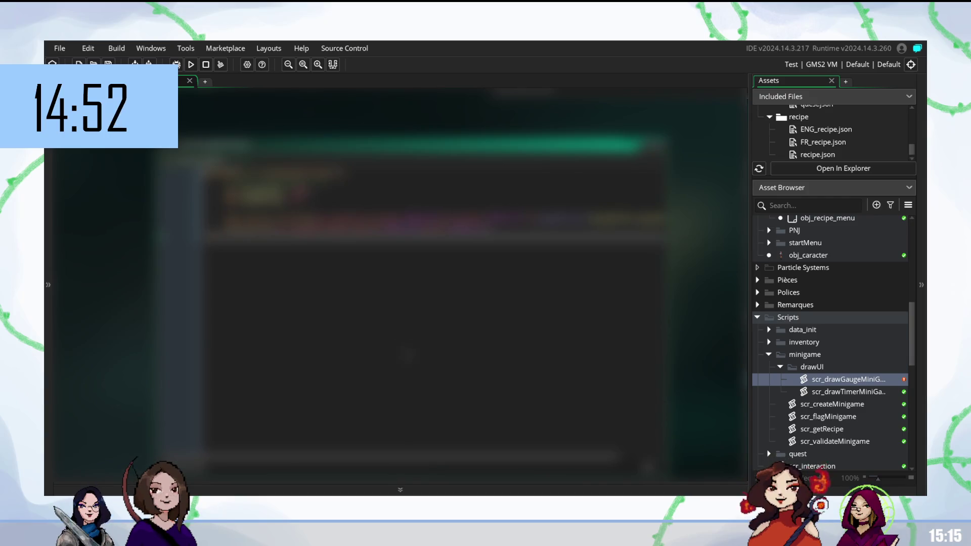
- Expand the HUD bling sprite folder and open spr_bling1 in the sprite editor
{"action": "scroll", "coordinate": [821, 372], "scroll_direction": "down", "scroll_amount": 5}
{"action": "scroll", "coordinate": [820, 369], "scroll_direction": "down", "scroll_amount": 2}
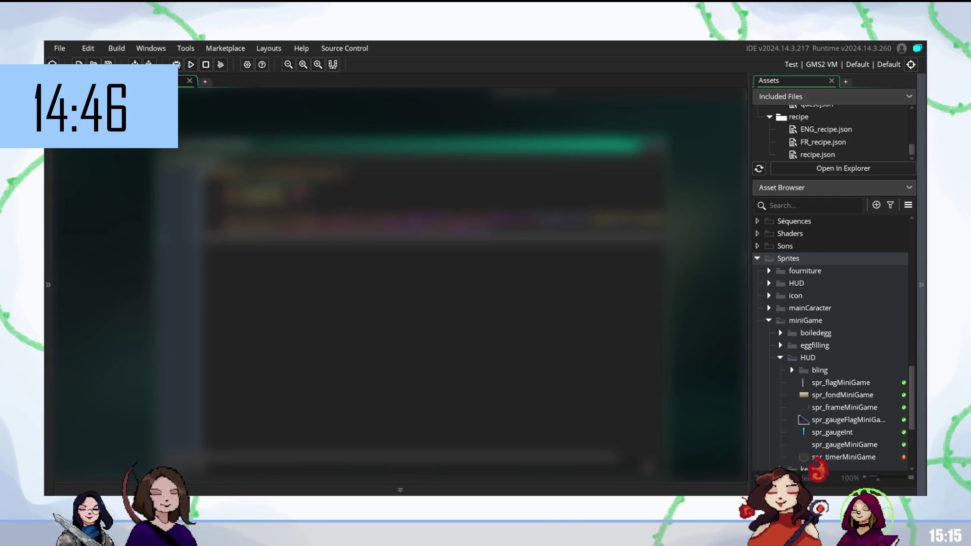
{"action": "left_click", "coordinate": [792, 370]}
{"action": "double_click", "coordinate": [838, 384]}
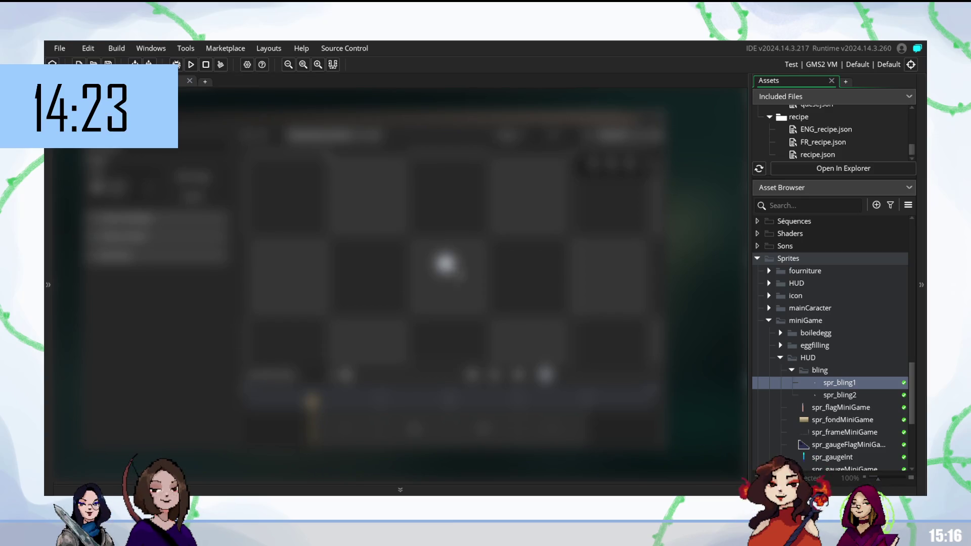
{"action": "scroll", "coordinate": [829, 377], "scroll_direction": "up", "scroll_amount": 2}
{"action": "scroll", "coordinate": [829, 376], "scroll_direction": "up", "scroll_amount": 3}
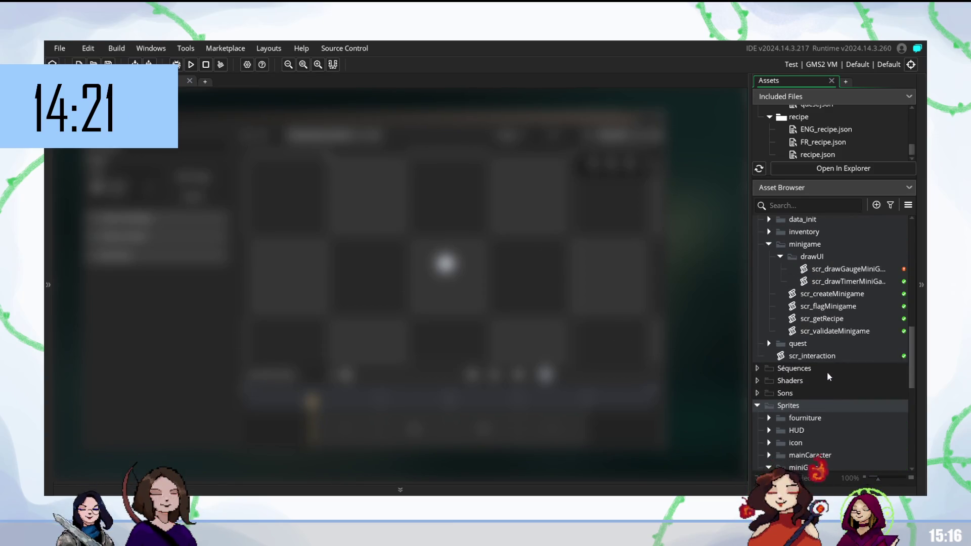
{"action": "scroll", "coordinate": [830, 376], "scroll_direction": "down", "scroll_amount": 4}
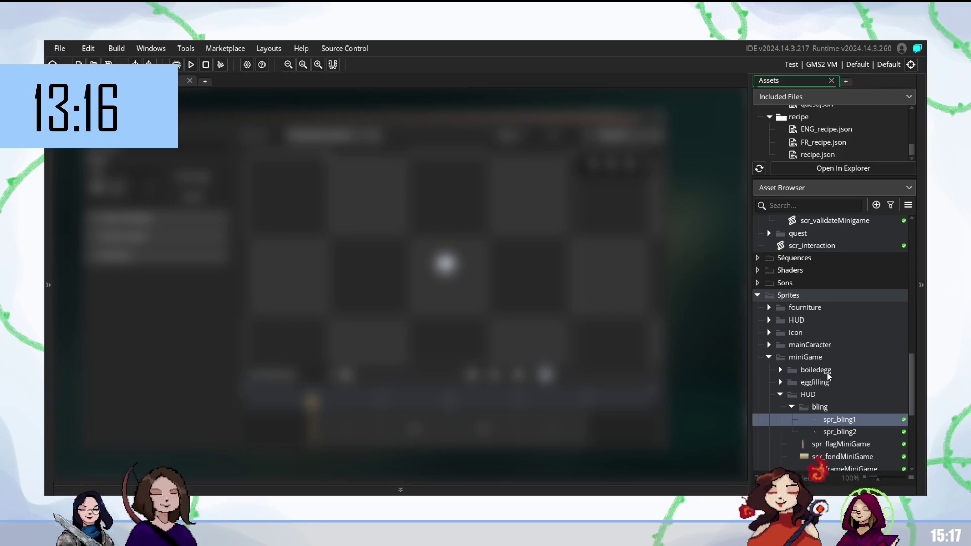
{"action": "scroll", "coordinate": [828, 375], "scroll_direction": "up", "scroll_amount": 5}
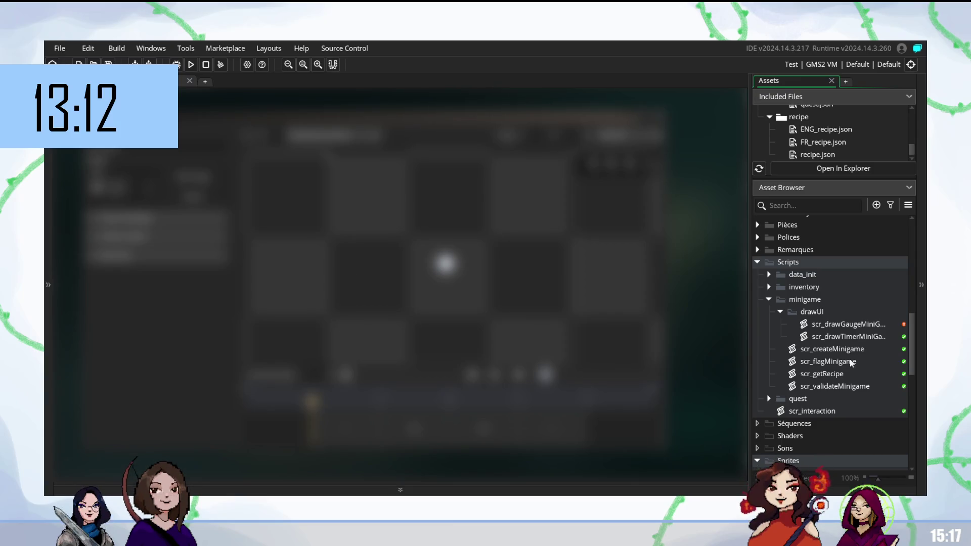
{"action": "scroll", "coordinate": [866, 389], "scroll_direction": "down", "scroll_amount": 7}
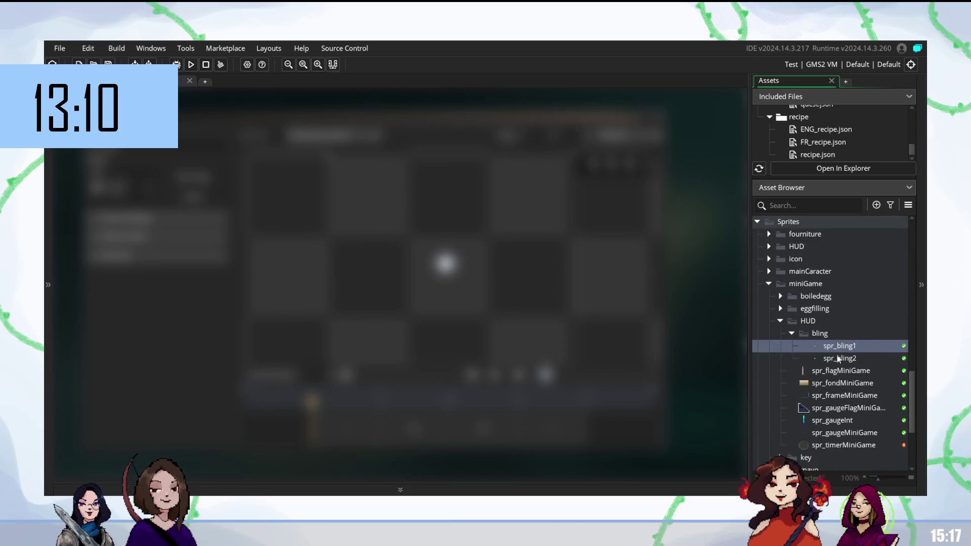
{"action": "left_click", "coordinate": [838, 358]}
{"action": "left_click", "coordinate": [839, 349]}
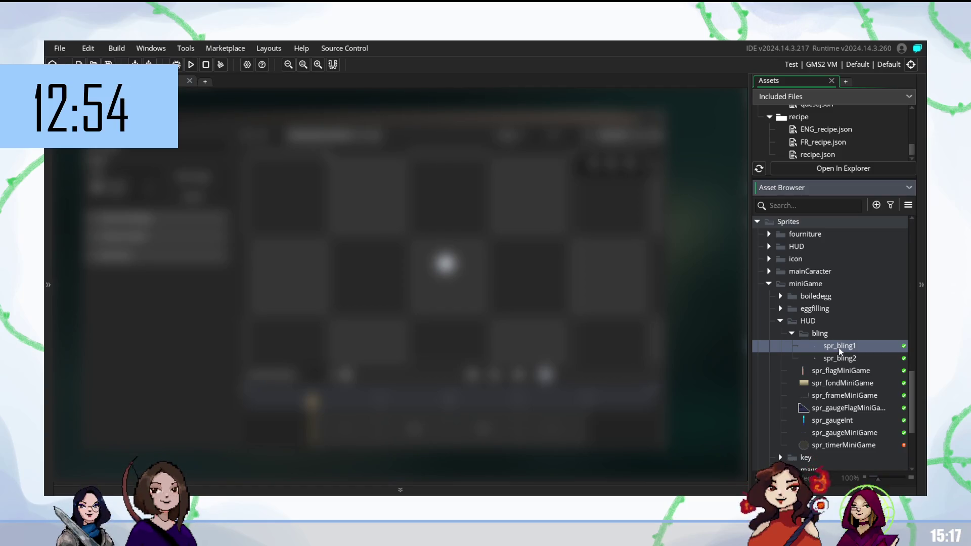
{"action": "scroll", "coordinate": [840, 350], "scroll_direction": "up", "scroll_amount": 6}
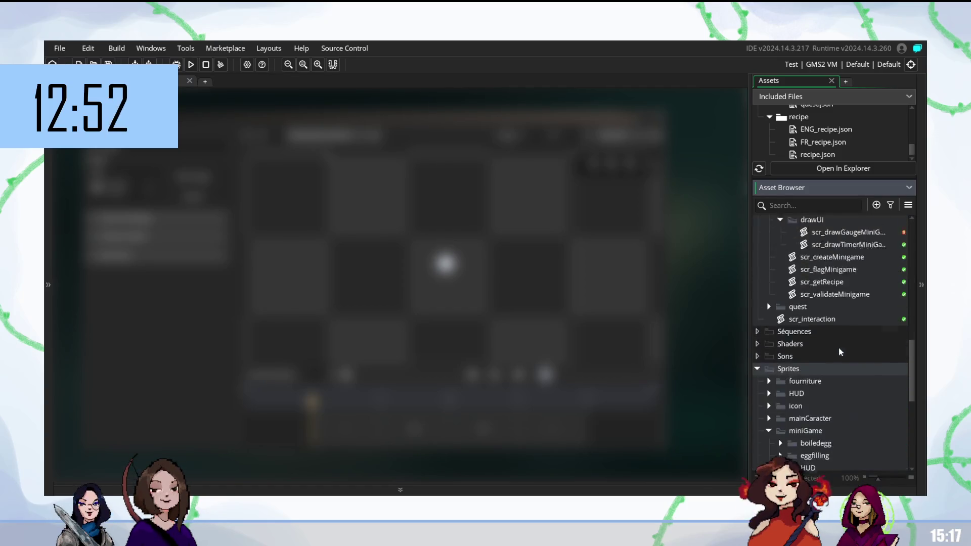
{"action": "scroll", "coordinate": [839, 350], "scroll_direction": "up", "scroll_amount": 1}
{"action": "double_click", "coordinate": [842, 325]}
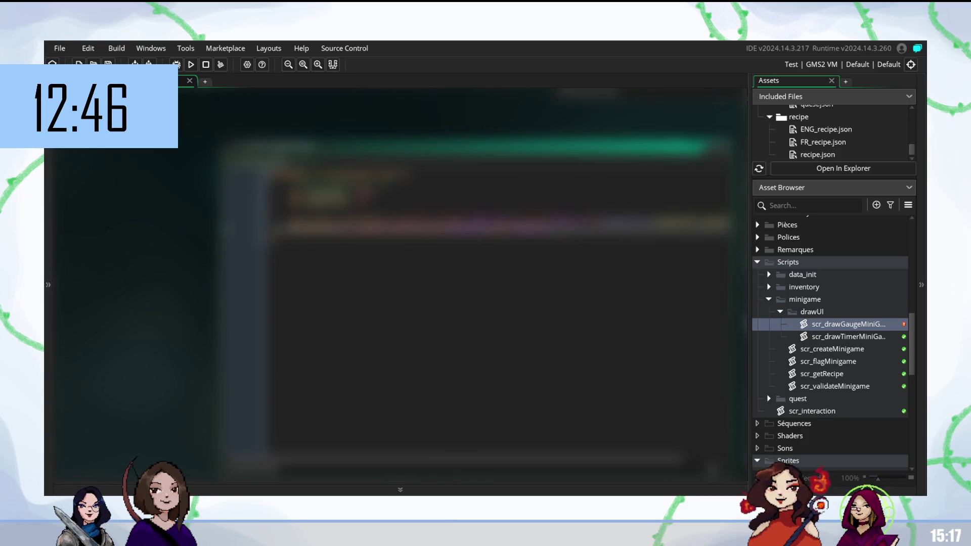
- Paste a code block below the draw lines, then undo, redo and undo it again
{"action": "left_click", "coordinate": [500, 242]}
{"action": "left_click", "coordinate": [501, 251]}
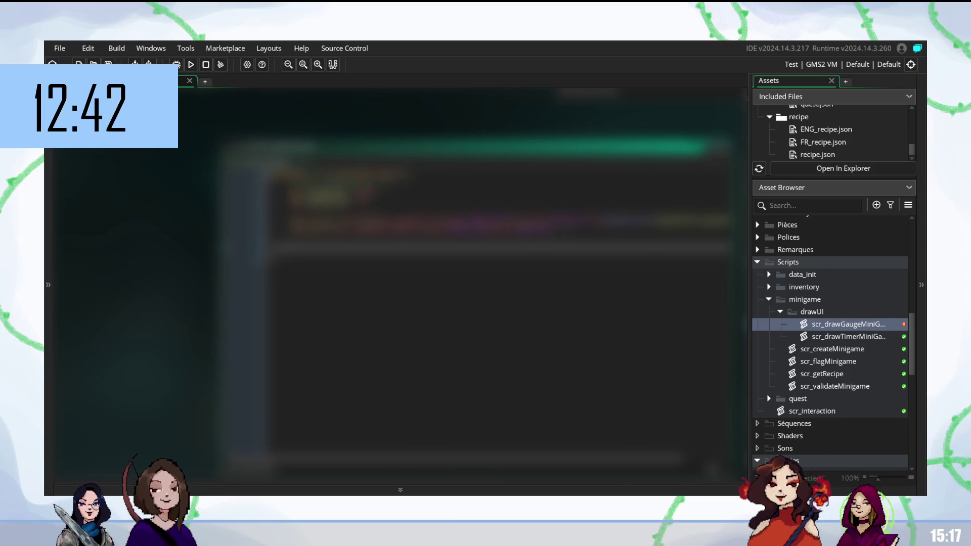
{"action": "key", "text": "ctrl+v"}
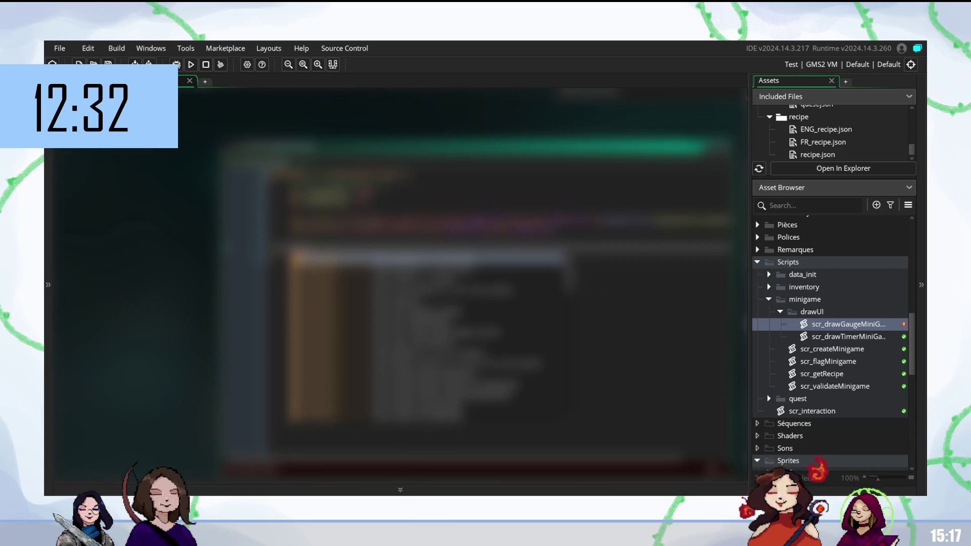
{"action": "key", "text": "ctrl+z"}
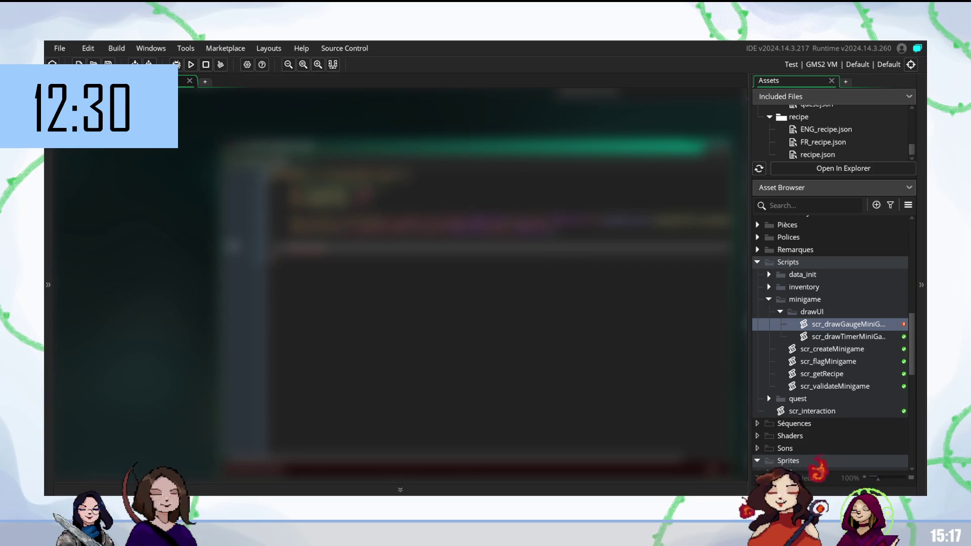
{"action": "key", "text": "ctrl+y"}
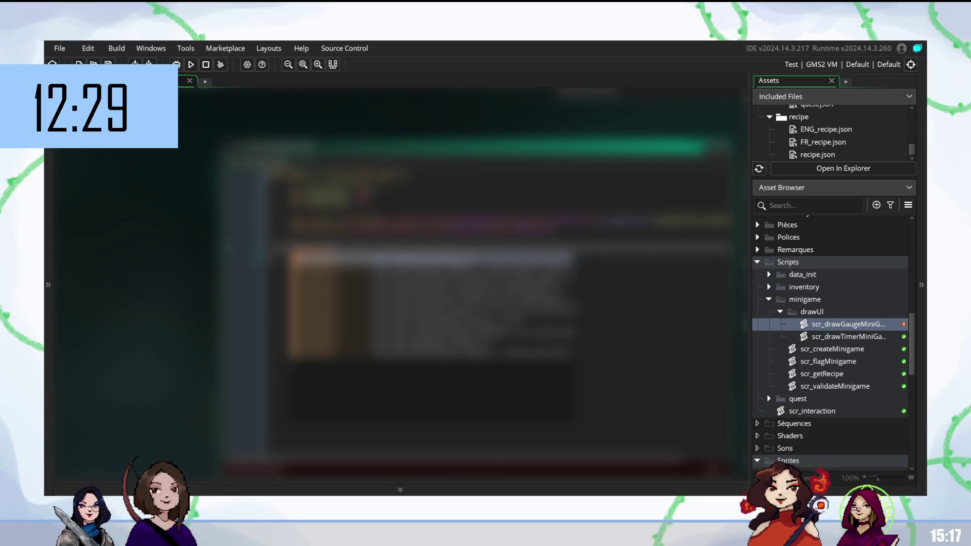
{"action": "key", "text": "ctrl+z"}
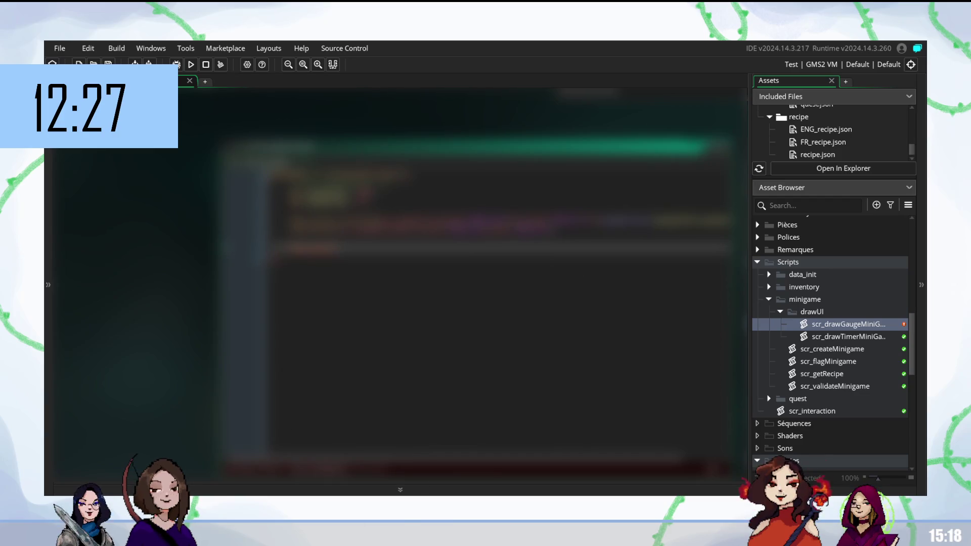
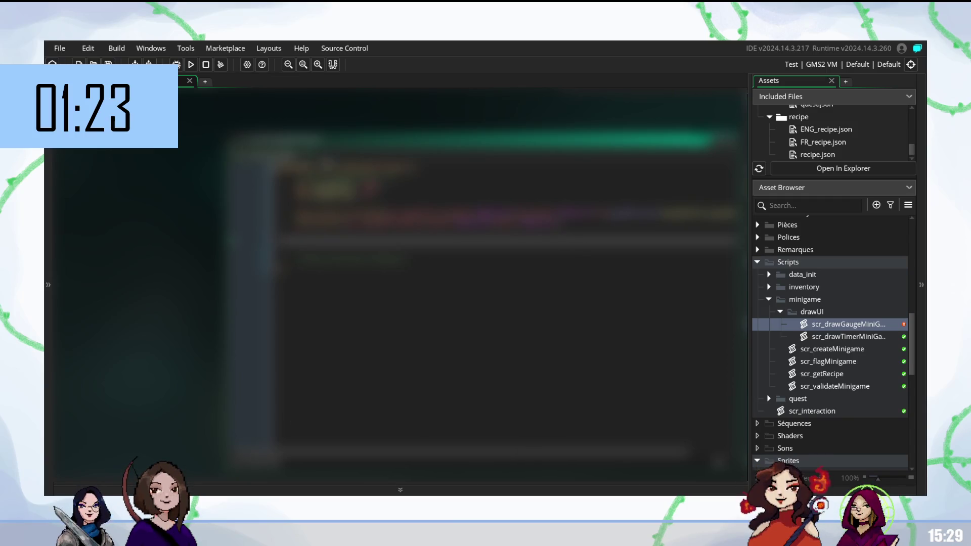
- Insert an autocompleted drawG… drawing function call in scr_drawGaugeMiniGame and delete the leftover blank line
{"action": "left_click", "coordinate": [324, 195]}
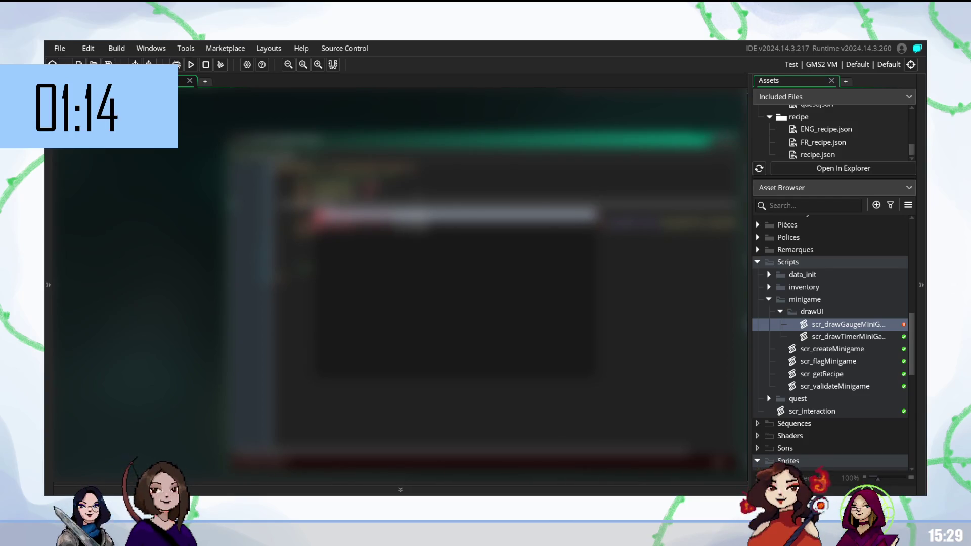
{"action": "key", "text": "Return"}
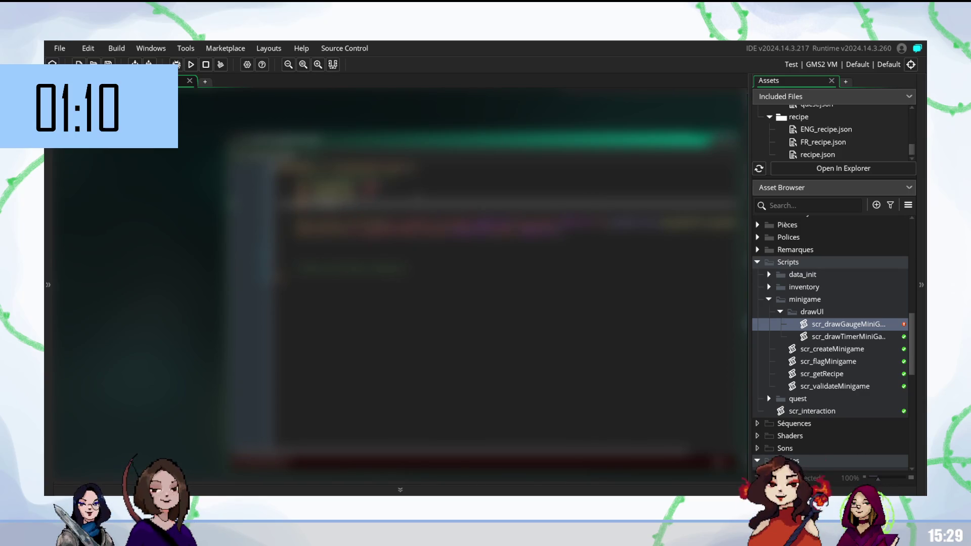
{"action": "type", "text": "draw"}
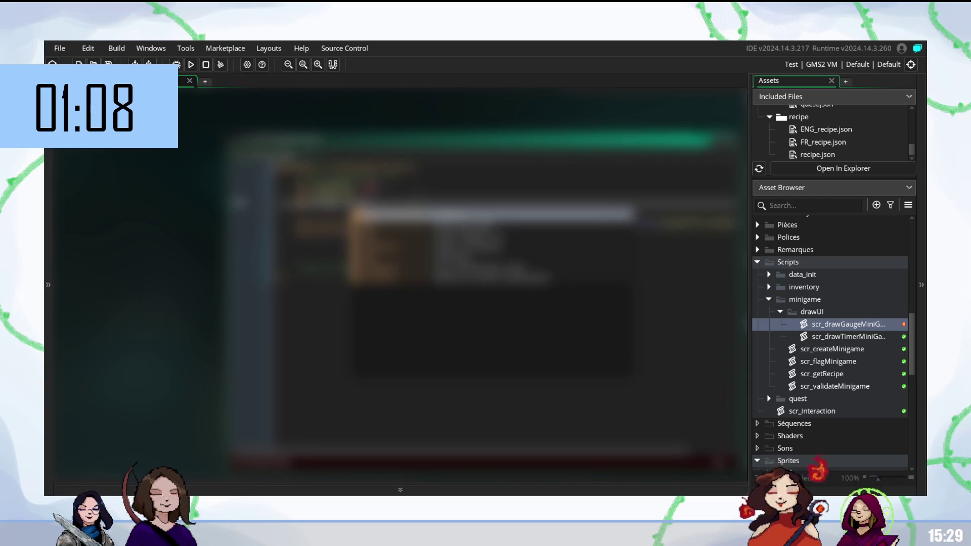
{"action": "type", "text": "G"}
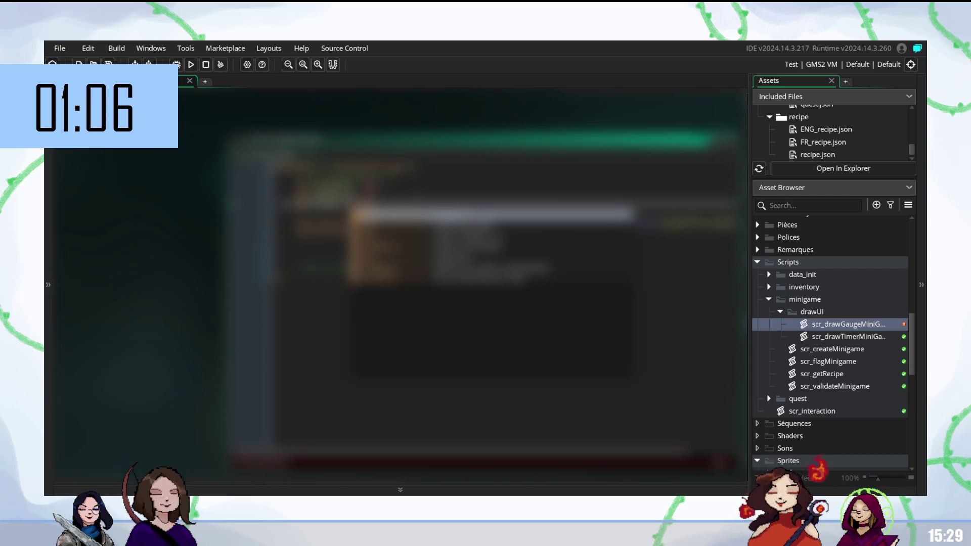
{"action": "key", "text": "Return"}
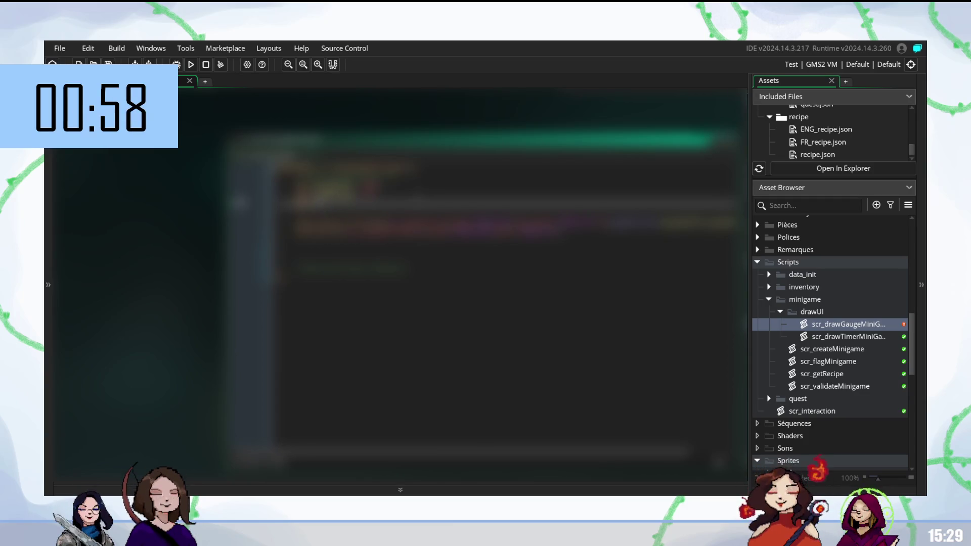
{"action": "key", "text": "BackSpace"}
{"action": "left_click", "coordinate": [455, 207]}
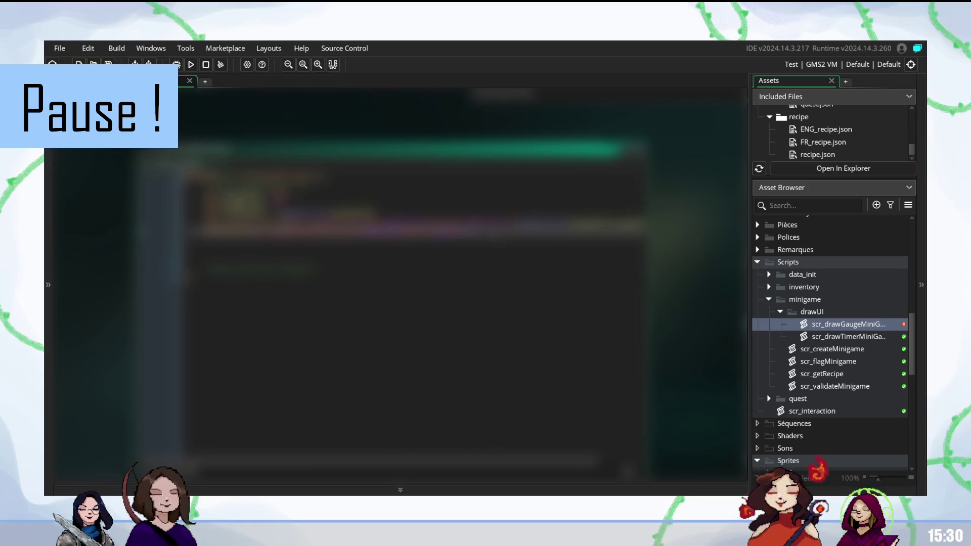
{"action": "key", "text": "Up"}
{"action": "key", "text": "Up"}
{"action": "key", "text": "Up"}
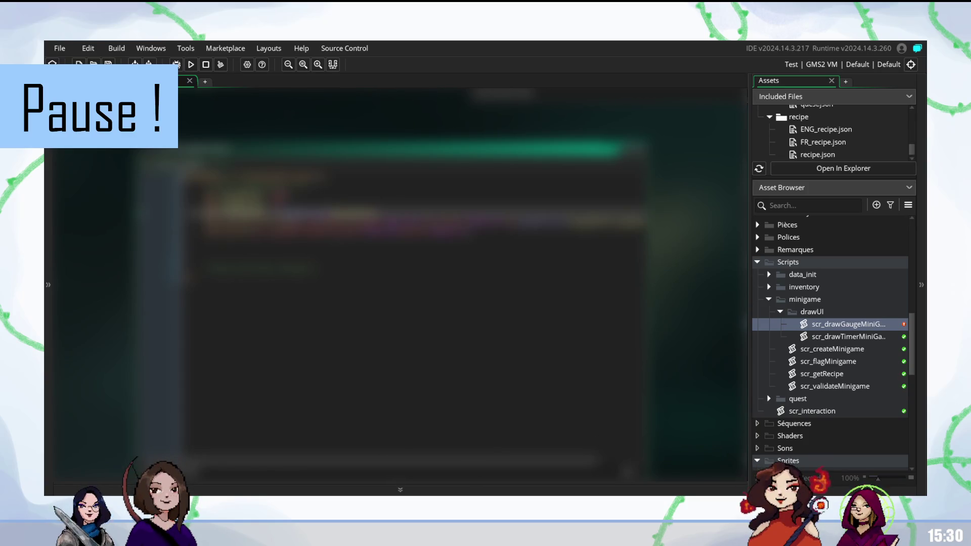
{"action": "key", "text": "Down"}
{"action": "key", "text": "Down"}
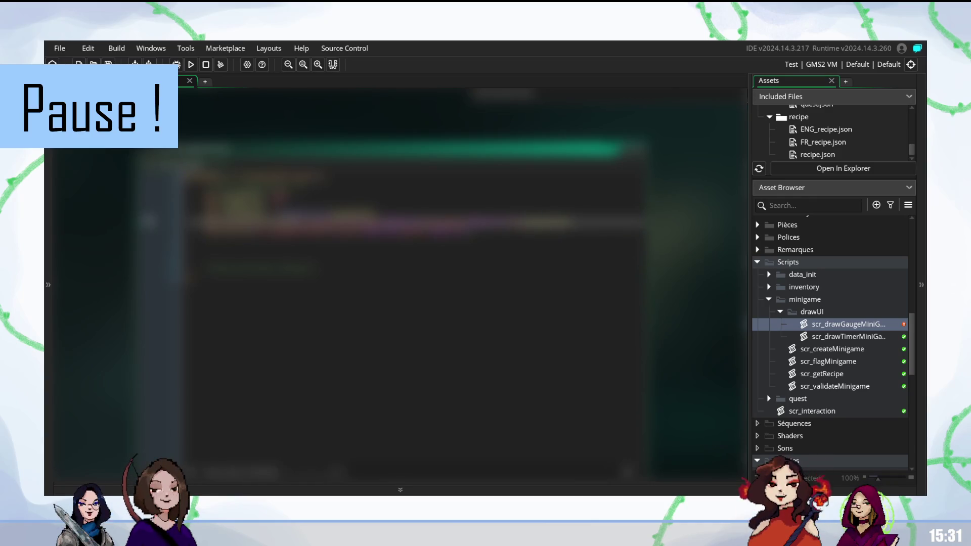
{"action": "key", "text": "Return"}
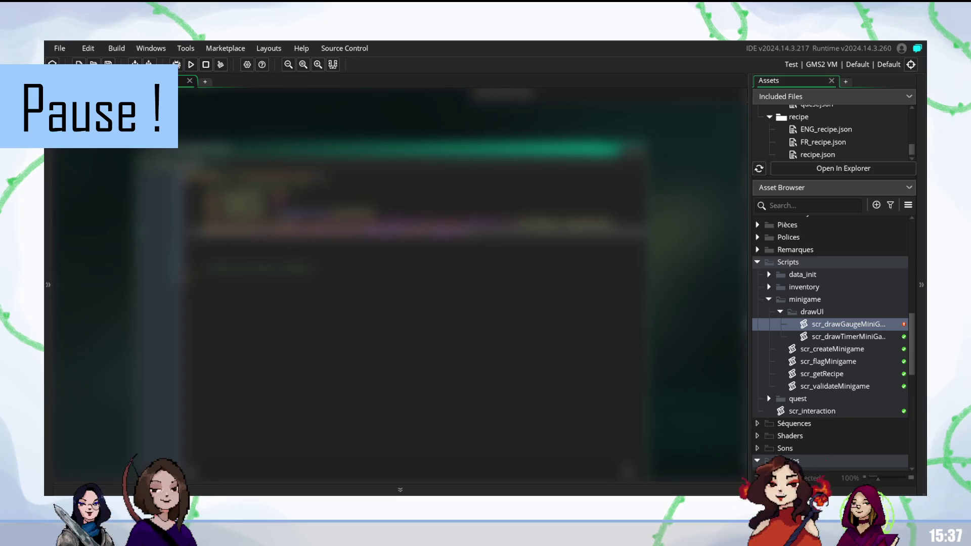
{"action": "left_click", "coordinate": [452, 343]}
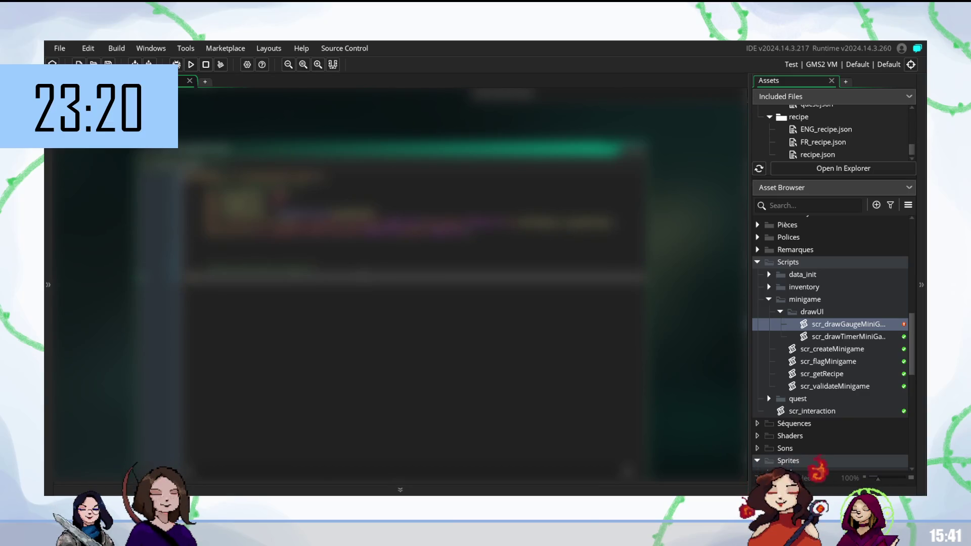
{"action": "left_click", "coordinate": [405, 259]}
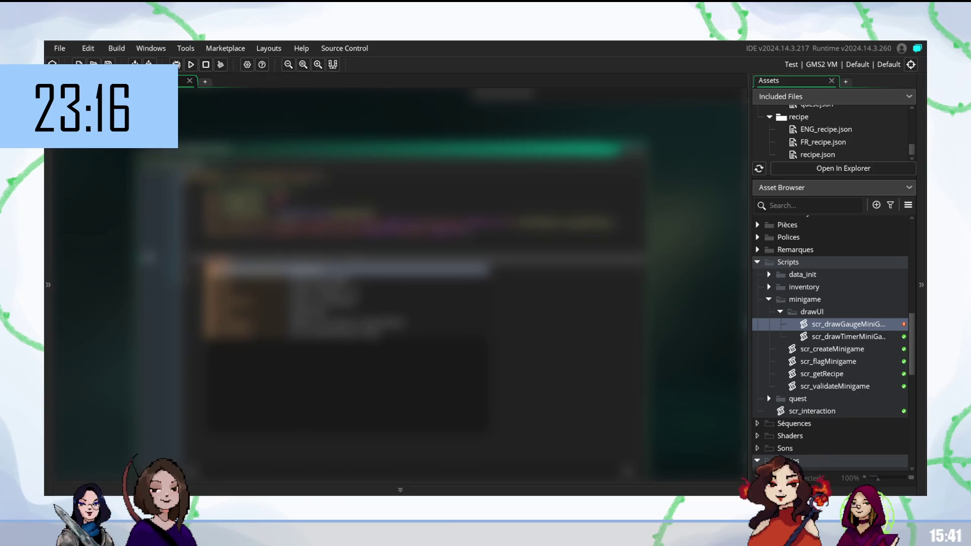
- Complete the new line with the suggested autocompletion and return to the line above it
{"action": "key", "text": "Return"}
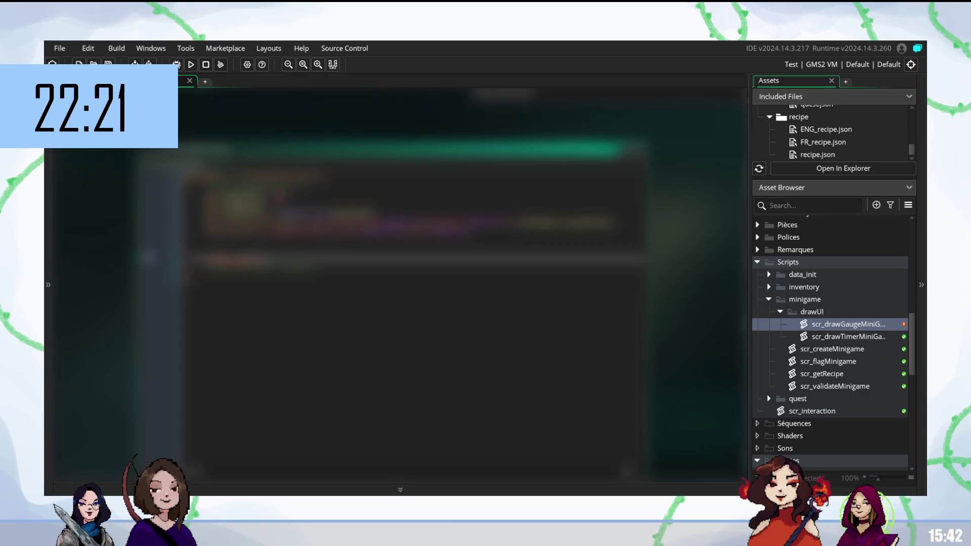
{"action": "left_click", "coordinate": [212, 247]}
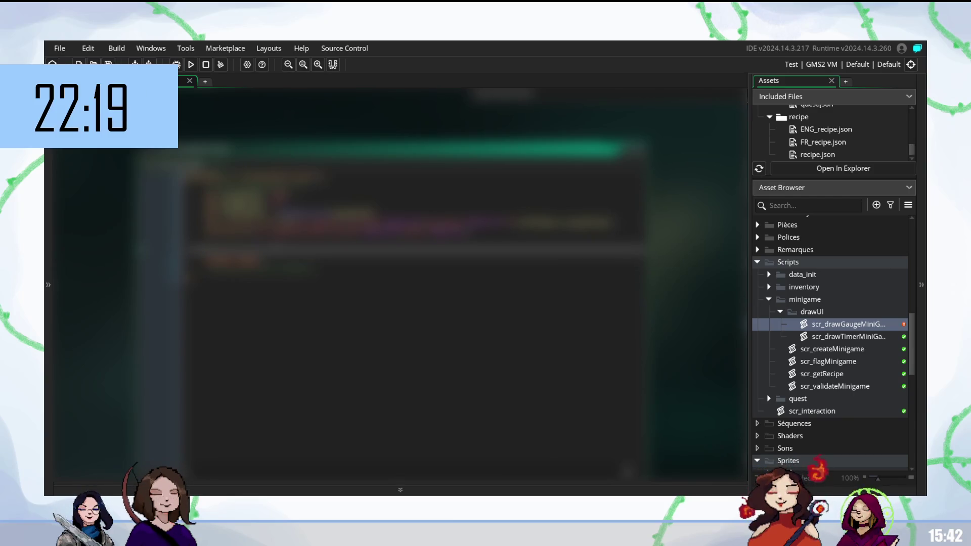